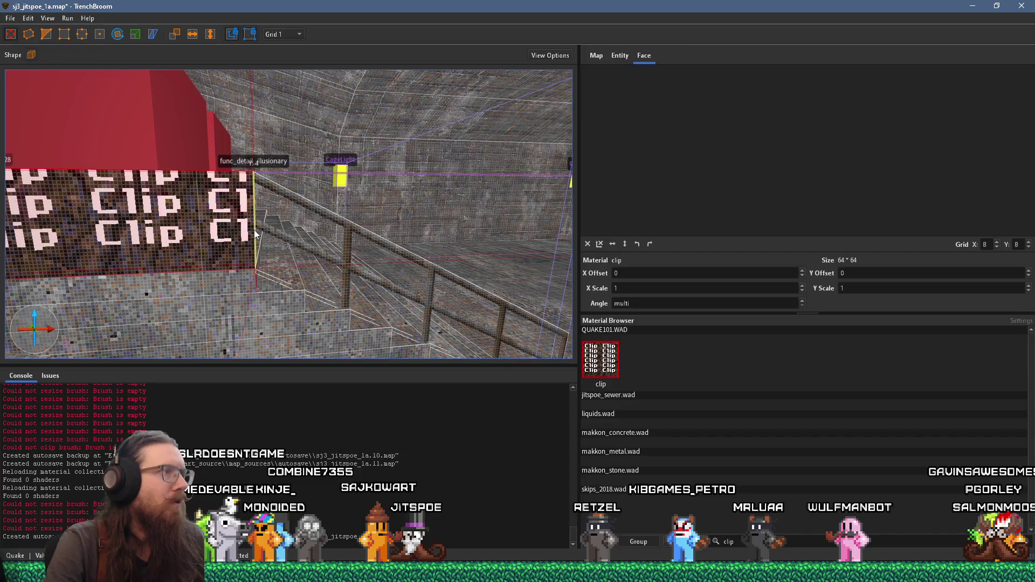
Stretch the clip brush along the railing and down toward the stairs.
scroll(246, 226, "up", 2)
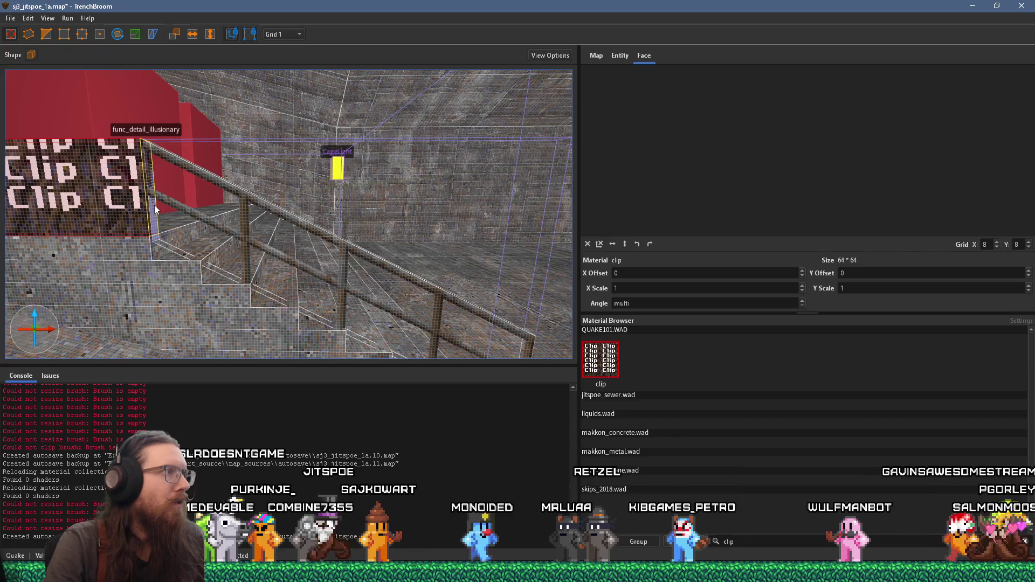
left_click_drag(155, 205, 551, 245)
mouse_move(400, 237)
left_mouse_down()
mouse_move(317, 354)
mouse_move(344, 418)
left_mouse_up()
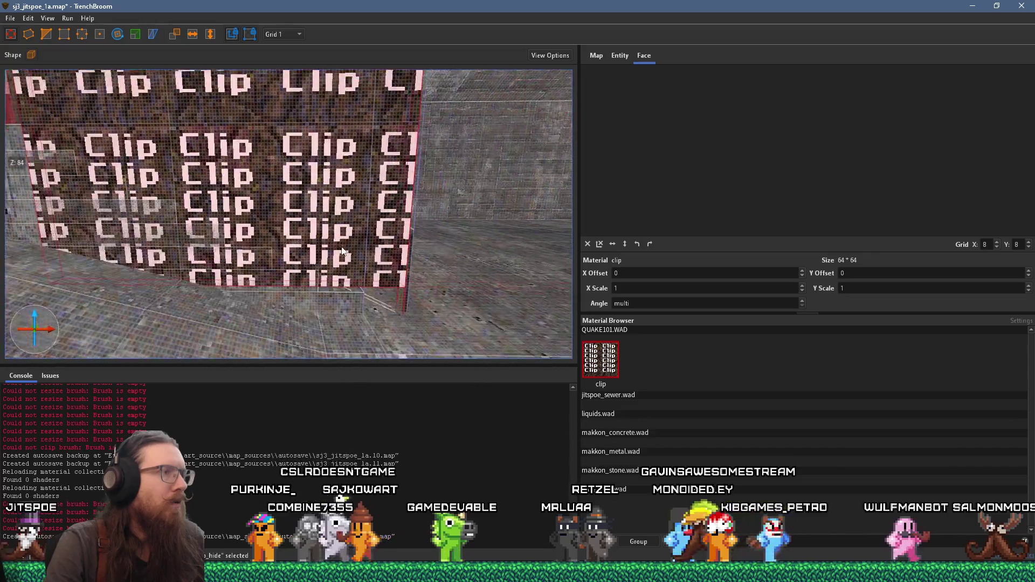
Slant the clip brush so it slopes down along the stairs, checking it from both sides.
key("d")
key("a")
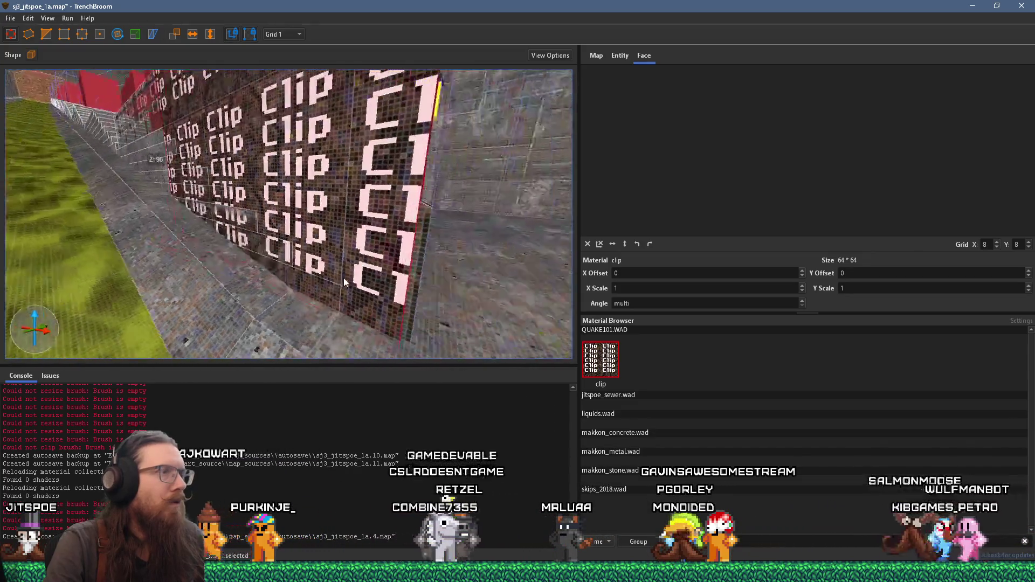
key("Escape")
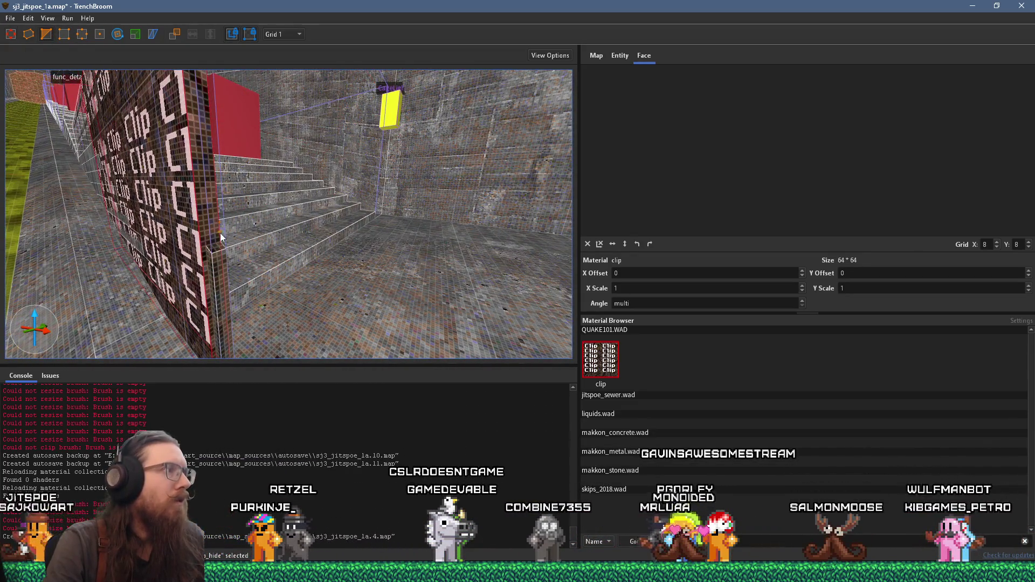
key("ctrl+z")
key("ctrl+z")
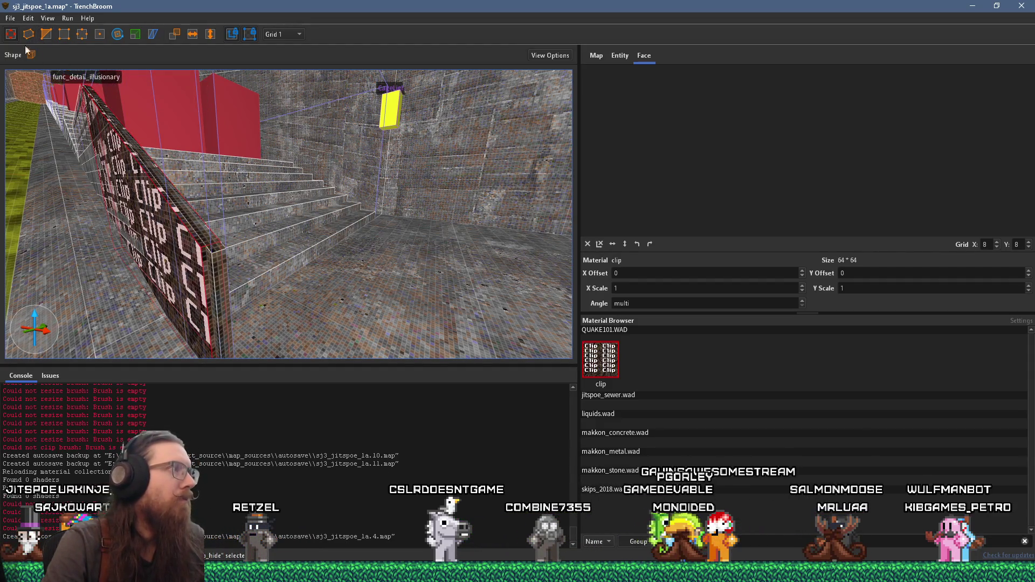
left_click(213, 295)
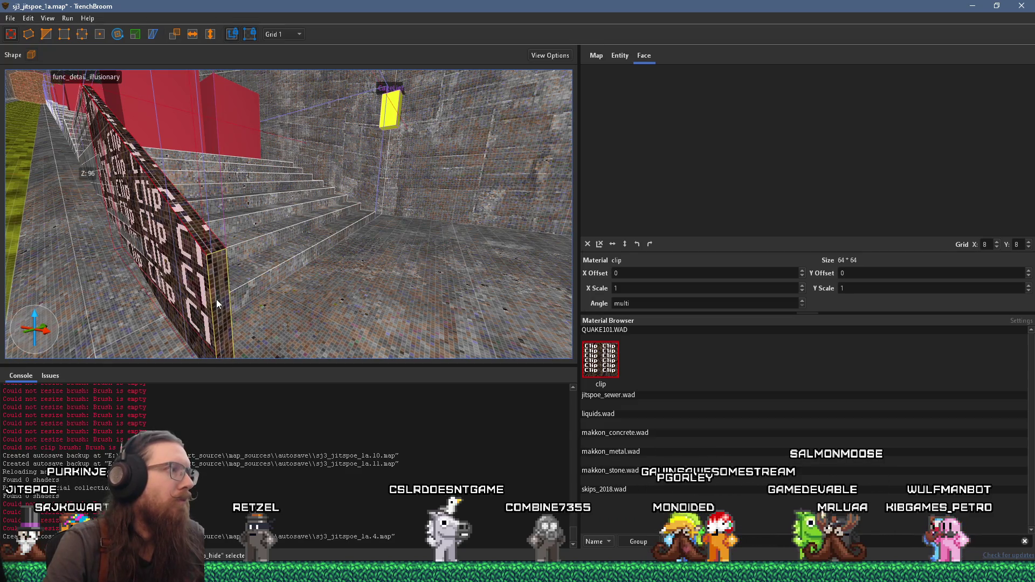
mouse_move(222, 294)
left_mouse_down()
mouse_move(251, 286)
mouse_move(354, 322)
mouse_move(311, 256)
mouse_move(292, 253)
mouse_move(371, 267)
mouse_move(289, 264)
mouse_move(358, 254)
left_mouse_up()
key("Escape")
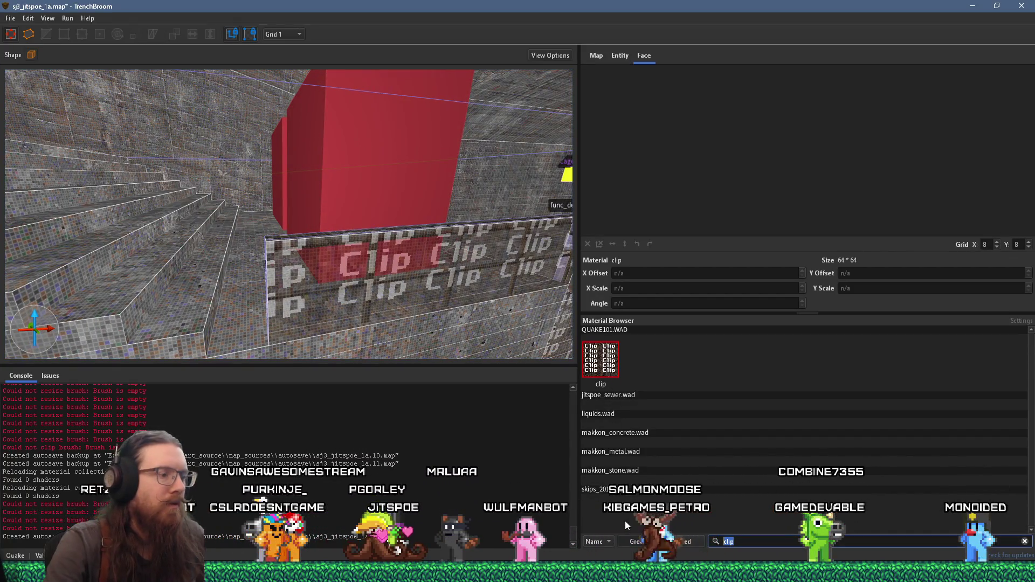
Replace the 'clip' material filter with 'skip' to list lavaskip, slimeskip, waterskip, hintskip and skip.
key("BackSpace")
key("BackSpace")
key("BackSpace")
type("skip")
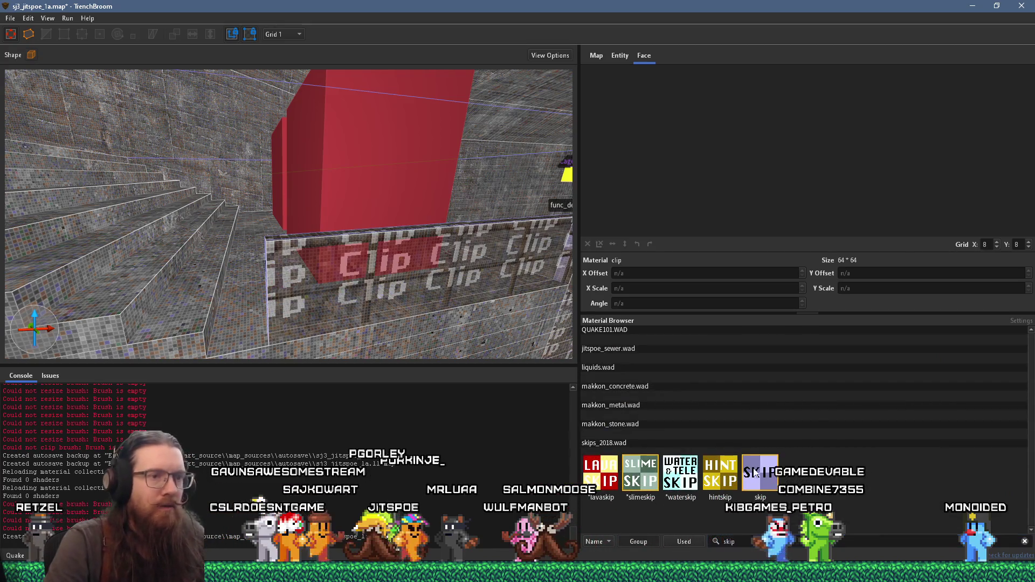
mouse_move(423, 342)
left_mouse_down()
mouse_move(405, 303)
mouse_move(344, 315)
mouse_move(338, 302)
mouse_move(309, 310)
mouse_move(309, 252)
mouse_move(326, 238)
mouse_move(313, 290)
mouse_move(317, 250)
mouse_move(400, 273)
mouse_move(329, 304)
left_mouse_up()
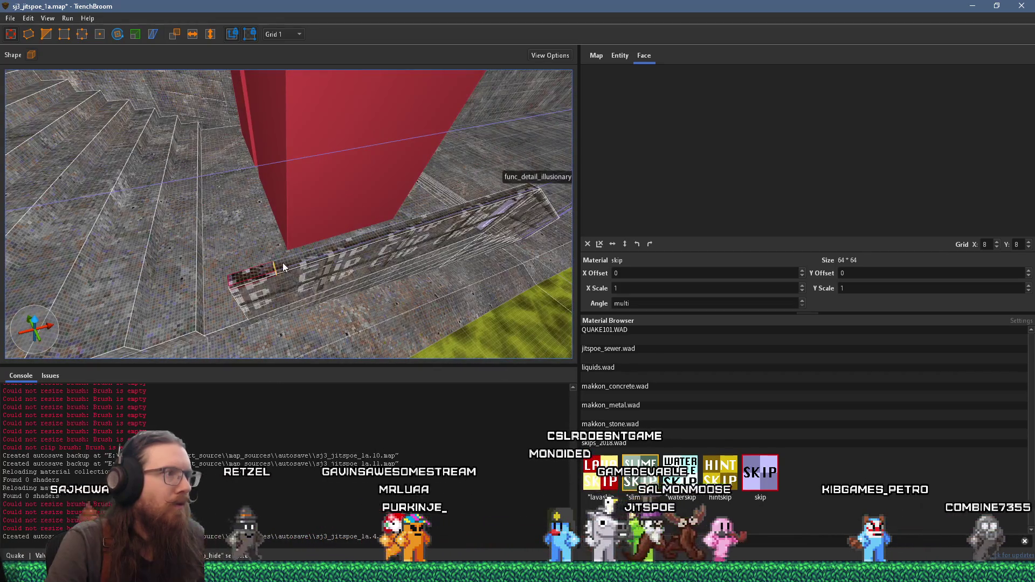
Select the pink-and-black brush on top of the clip wall and lengthen it along the wall.
left_click(506, 222)
left_click_drag(534, 210, 290, 244)
mouse_move(469, 333)
left_mouse_down()
mouse_move(445, 311)
mouse_move(397, 299)
left_mouse_up()
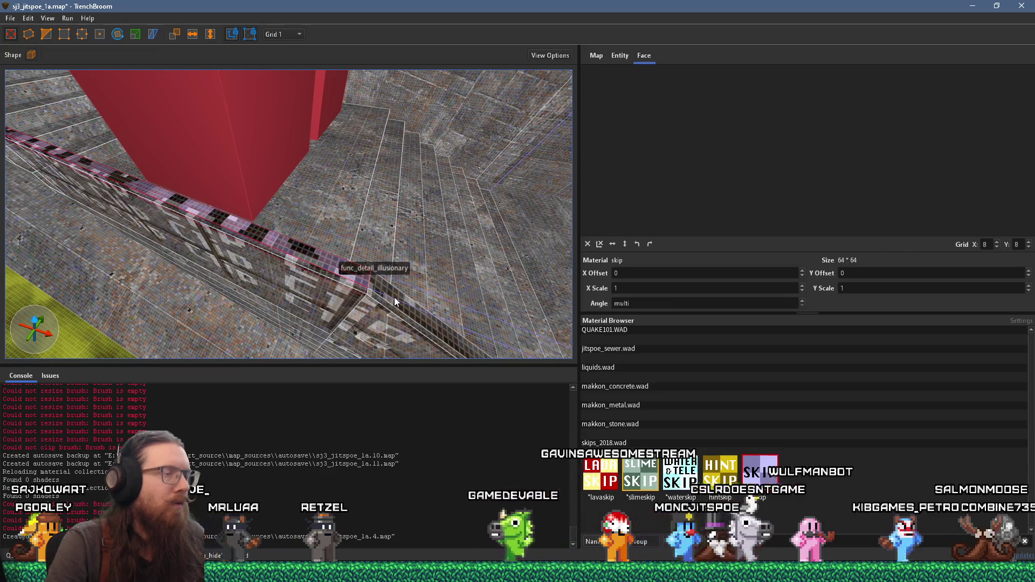
scroll(388, 288, "up", 5)
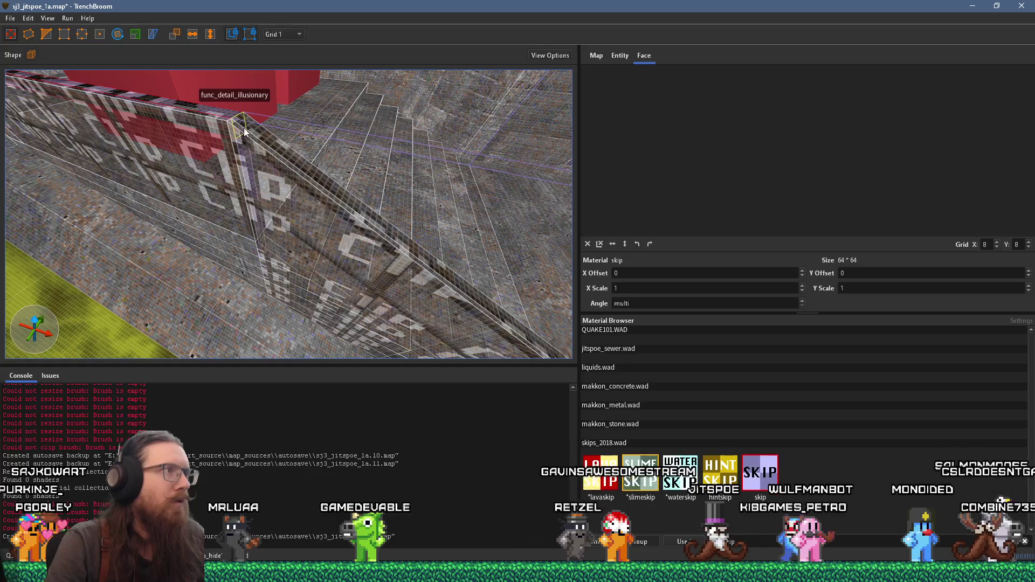
left_click(244, 127)
scroll(458, 241, "down", 5)
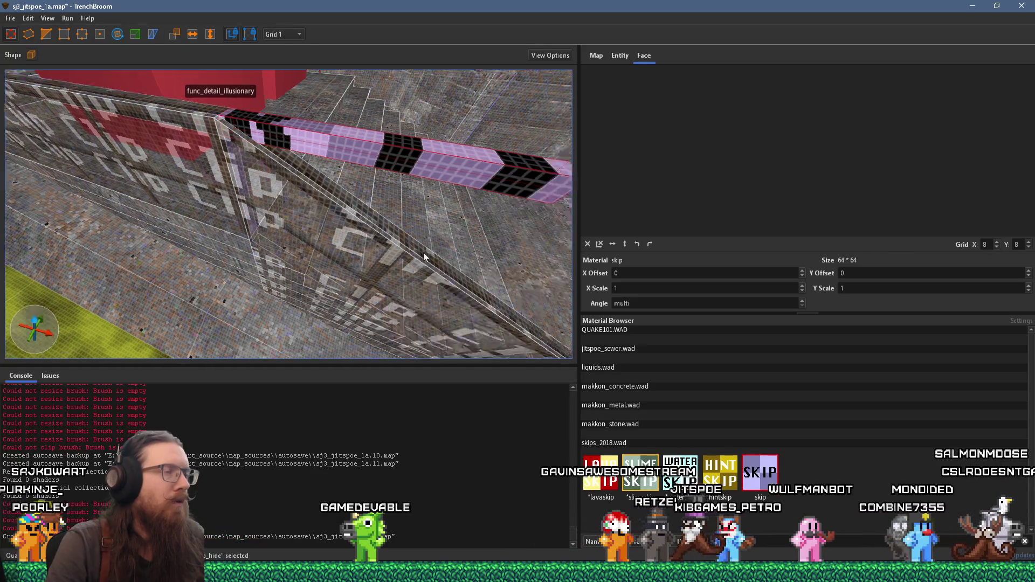
scroll(373, 221, "down", 2)
mouse_move(118, 126)
left_mouse_down()
mouse_move(496, 178)
mouse_move(595, 177)
left_mouse_up()
Drag the pink brush's end down so it slopes to the bottom stair.
key("d")
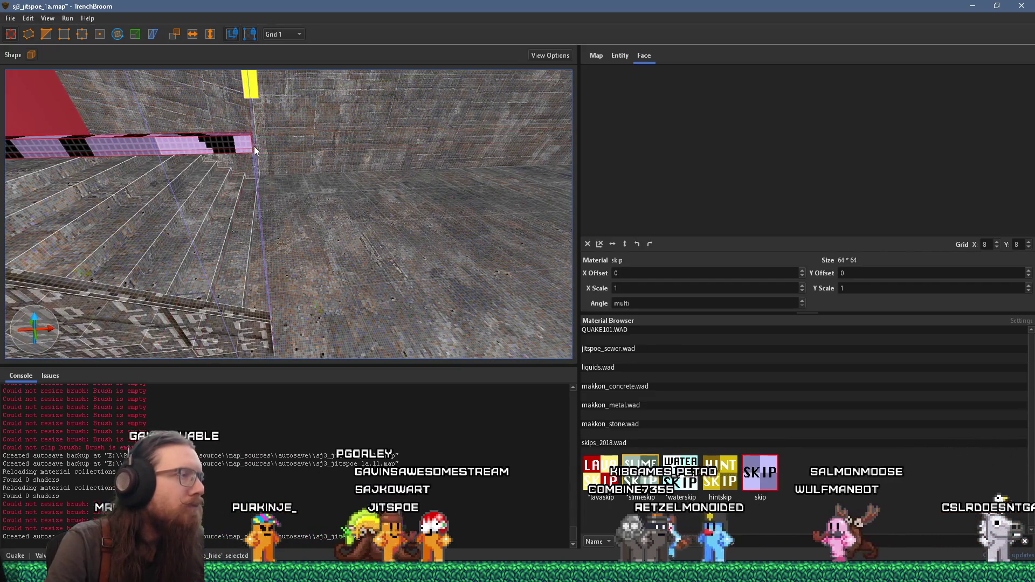
key("s")
key("d")
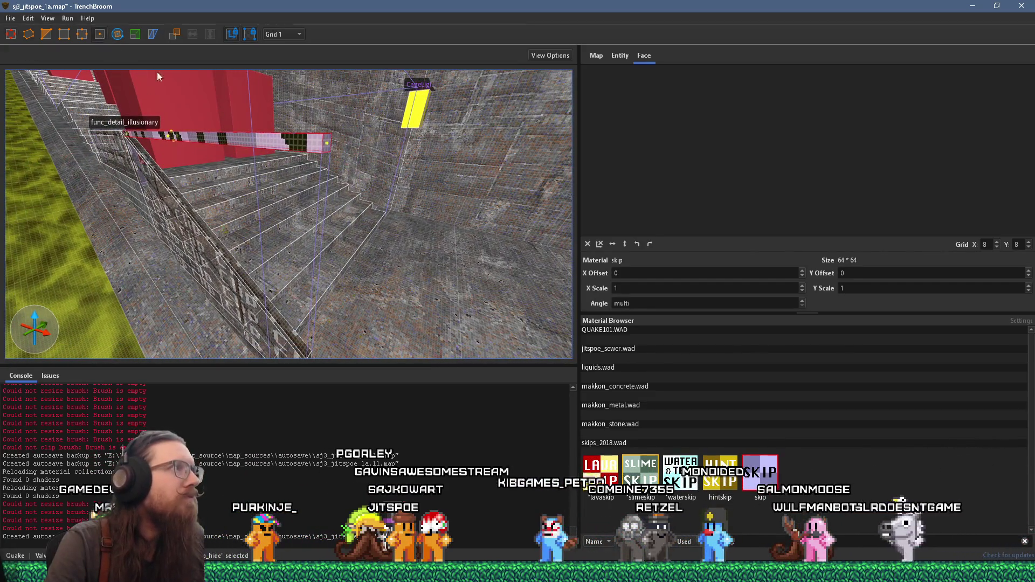
left_click_drag(331, 150, 320, 348)
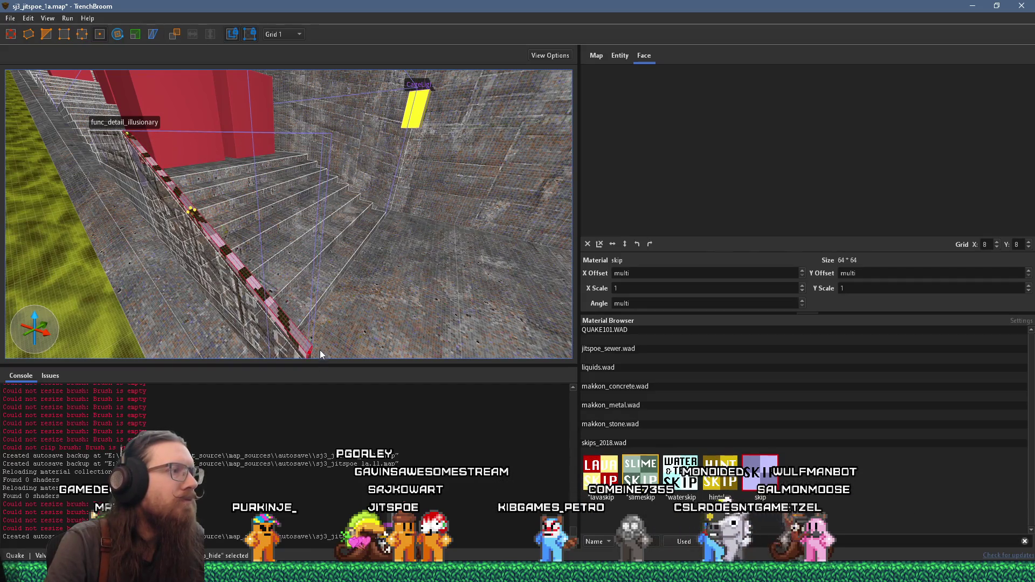
scroll(320, 353, "up", 3)
scroll(332, 232, "down", 5)
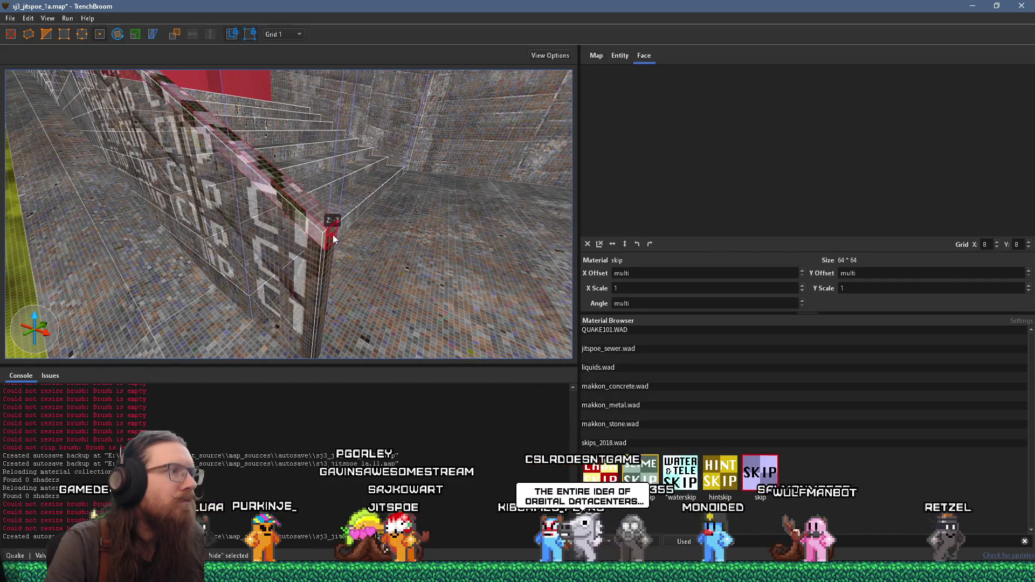
scroll(395, 322, "down", 3)
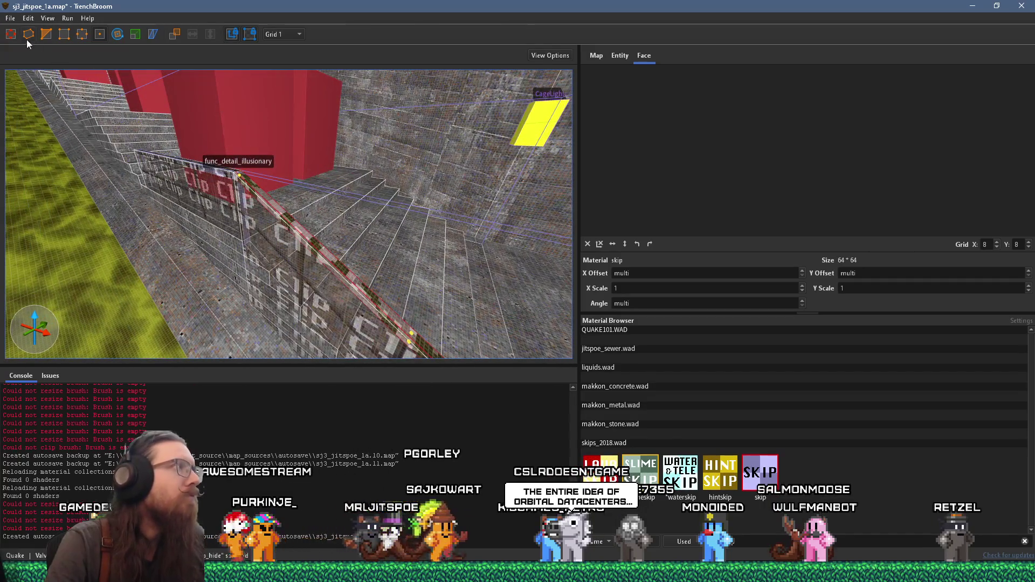
left_click(340, 290)
scroll(334, 285, "up", 4)
scroll(294, 300, "down", 2)
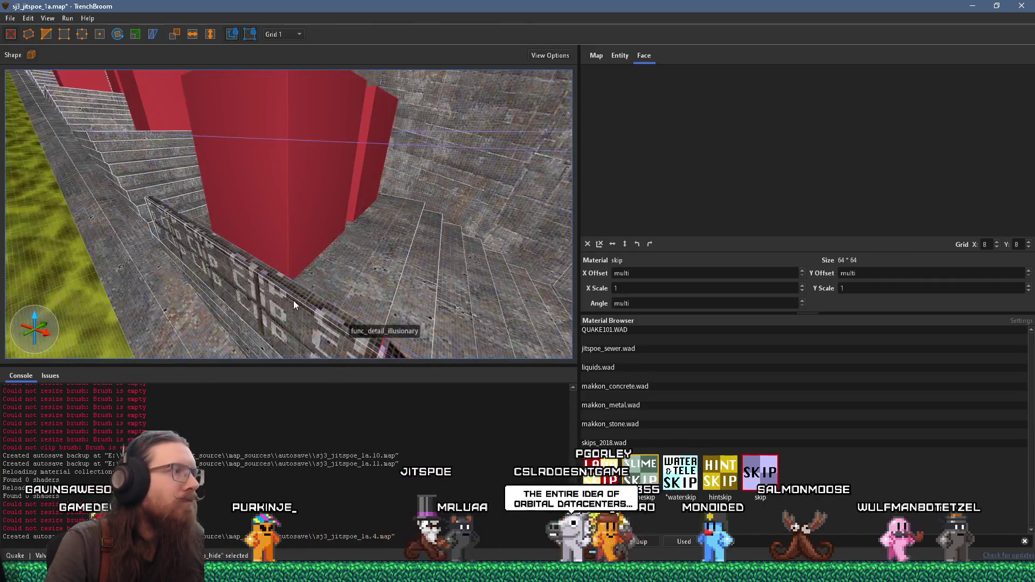
scroll(279, 267, "up", 5)
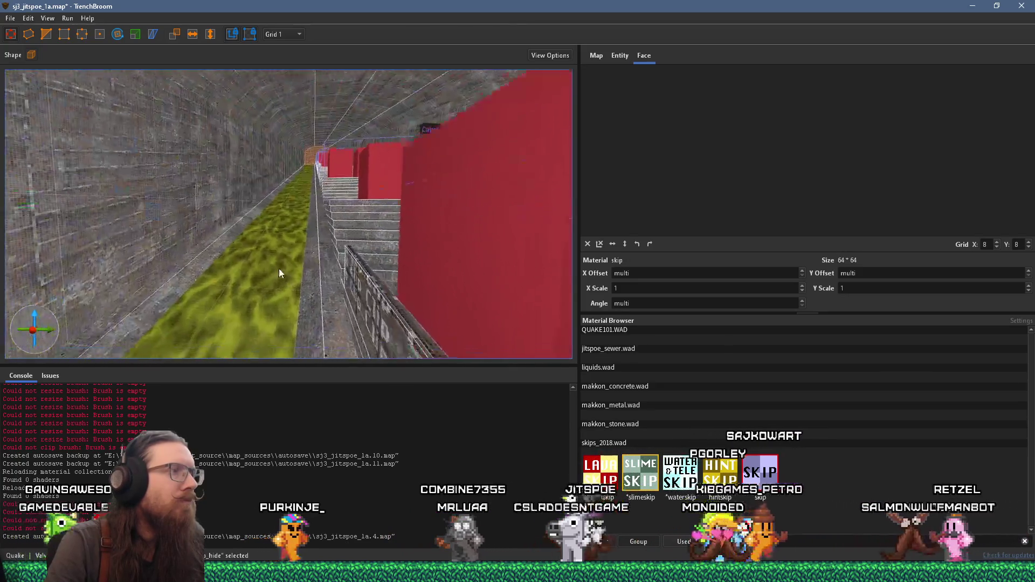
scroll(255, 229, "down", 2)
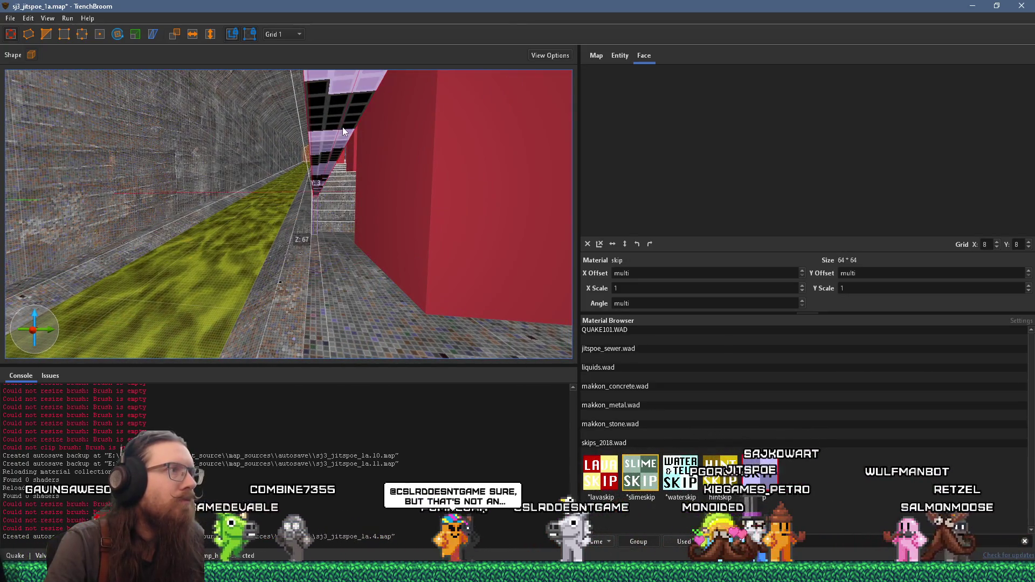
scroll(393, 206, "down", 4)
Convert the selected stair-side clip brushes into a func_detail_fence via Create Brush Entity > Func.
right_click(379, 238)
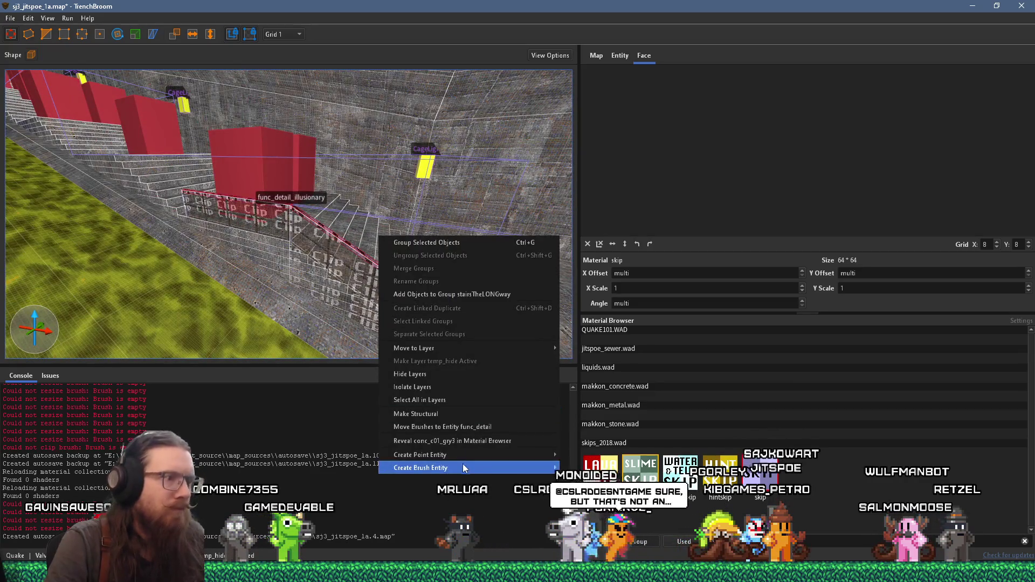
mouse_move(462, 468)
mouse_move(603, 480)
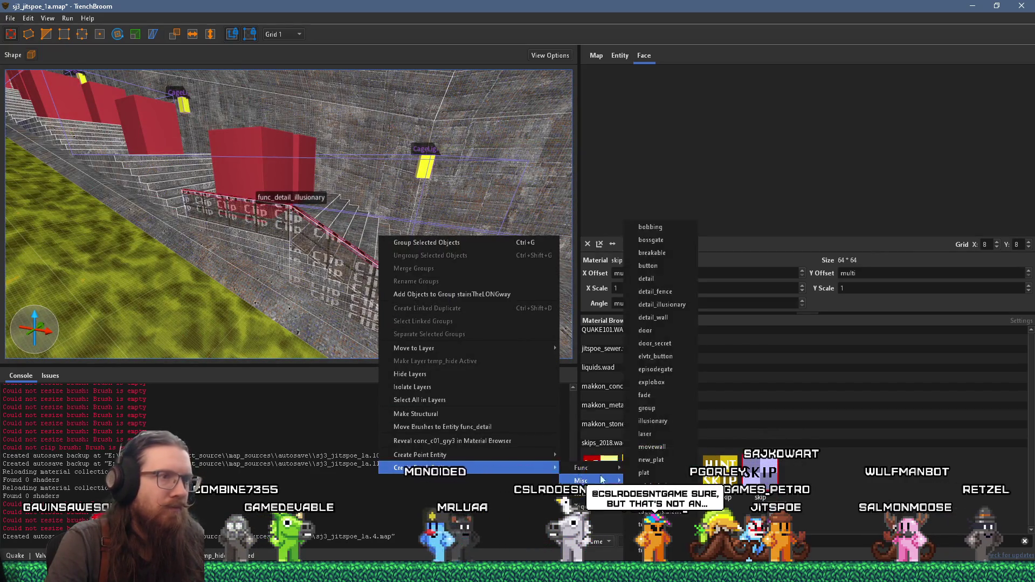
left_click(656, 292)
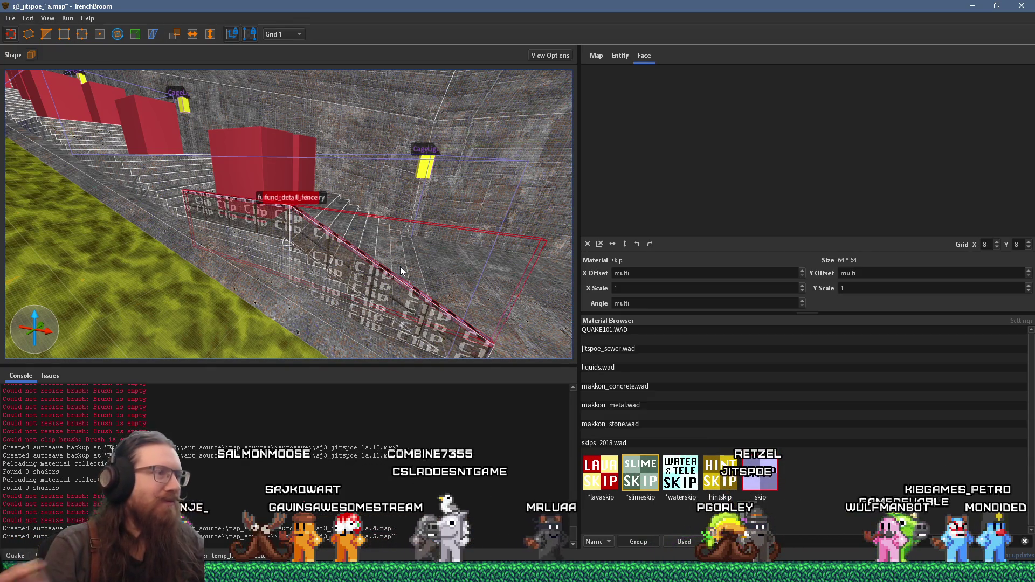
mouse_move(400, 266)
left_mouse_down()
mouse_move(322, 261)
mouse_move(280, 242)
mouse_move(252, 186)
mouse_move(301, 225)
mouse_move(357, 243)
mouse_move(223, 229)
mouse_move(242, 193)
mouse_move(286, 181)
mouse_move(289, 221)
mouse_move(324, 213)
mouse_move(315, 206)
mouse_move(280, 241)
mouse_move(289, 237)
left_mouse_up()
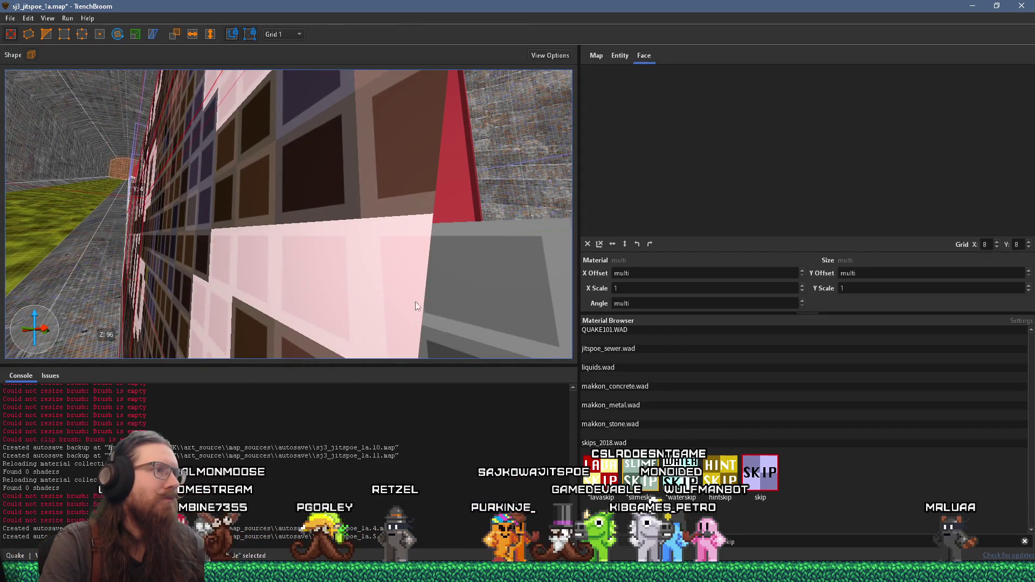
left_click(444, 304)
scroll(444, 299, "down", 6)
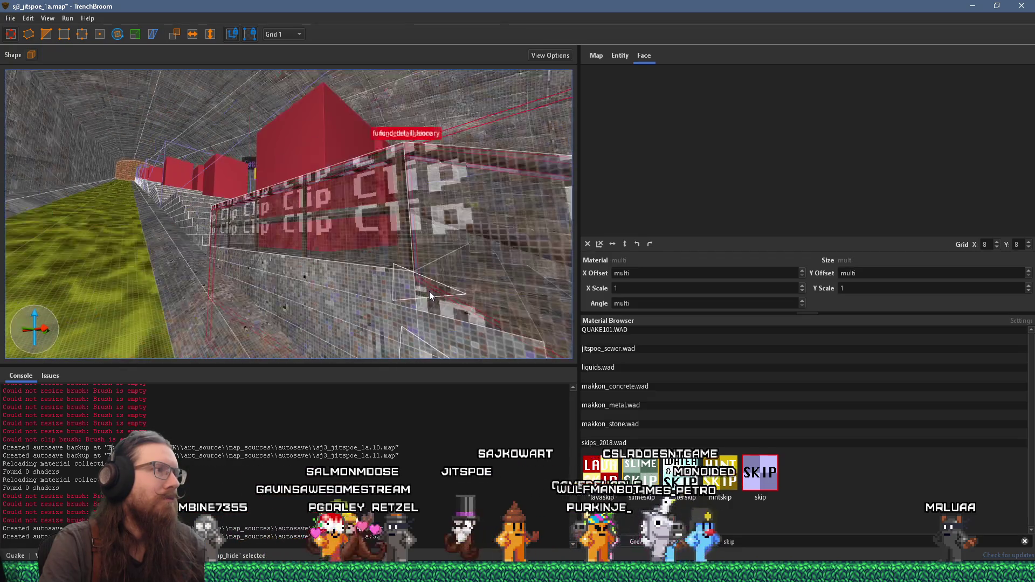
left_click(316, 204)
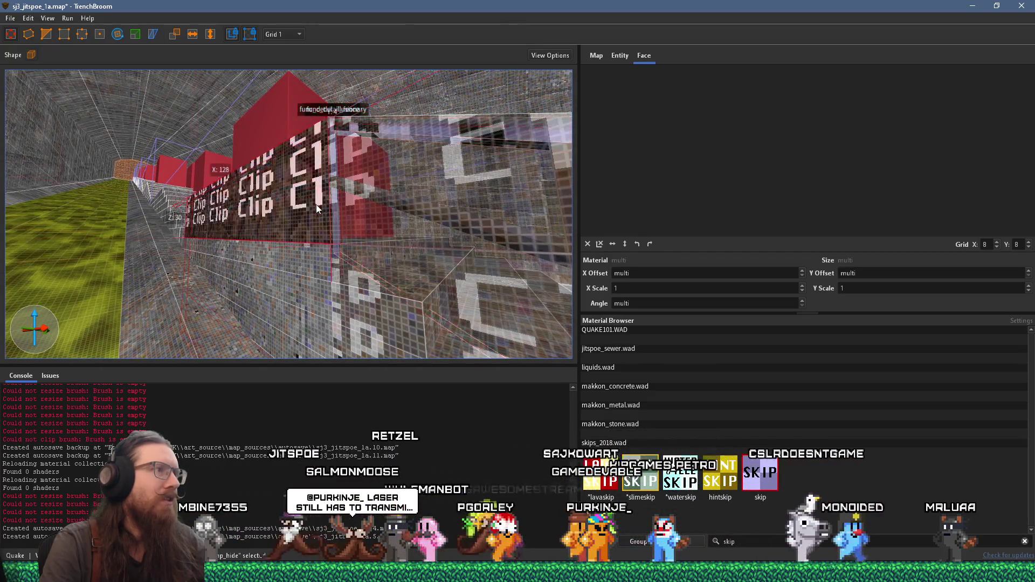
scroll(318, 205, "up", 5)
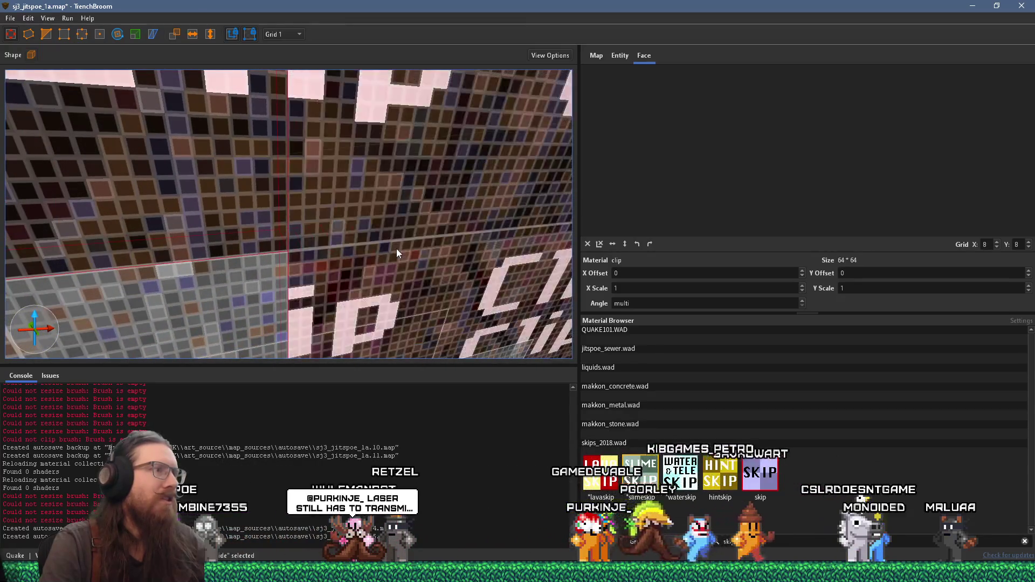
scroll(397, 250, "down", 5)
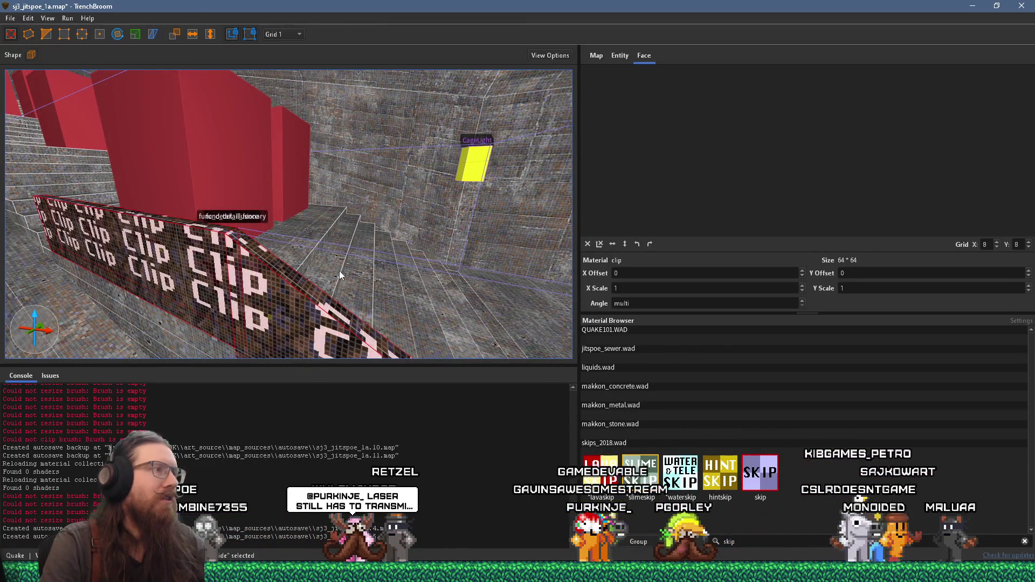
right_click(311, 290)
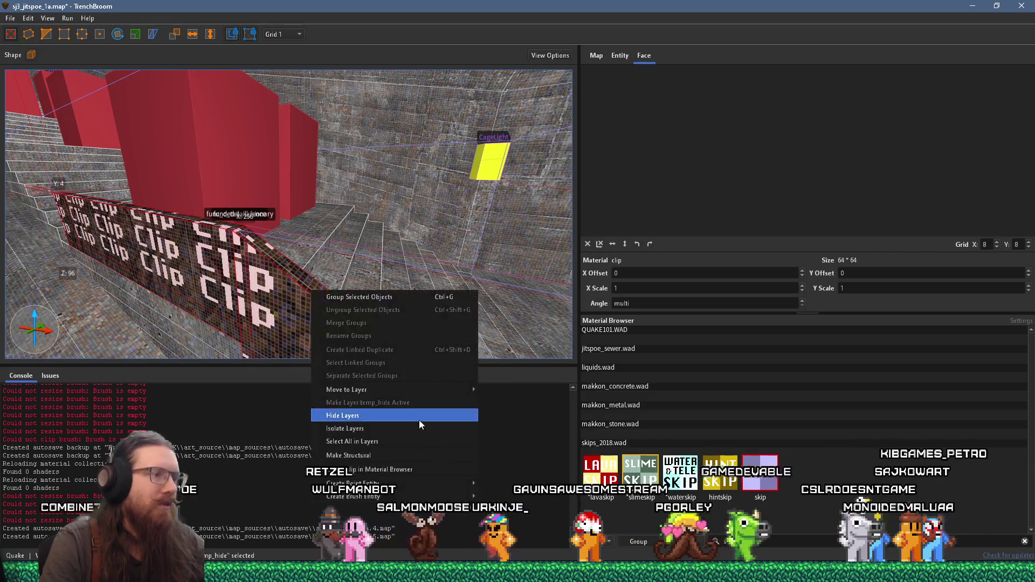
Group the selected clip railing brushes as 'many stairs railing', then fly around to review them.
left_click(416, 298)
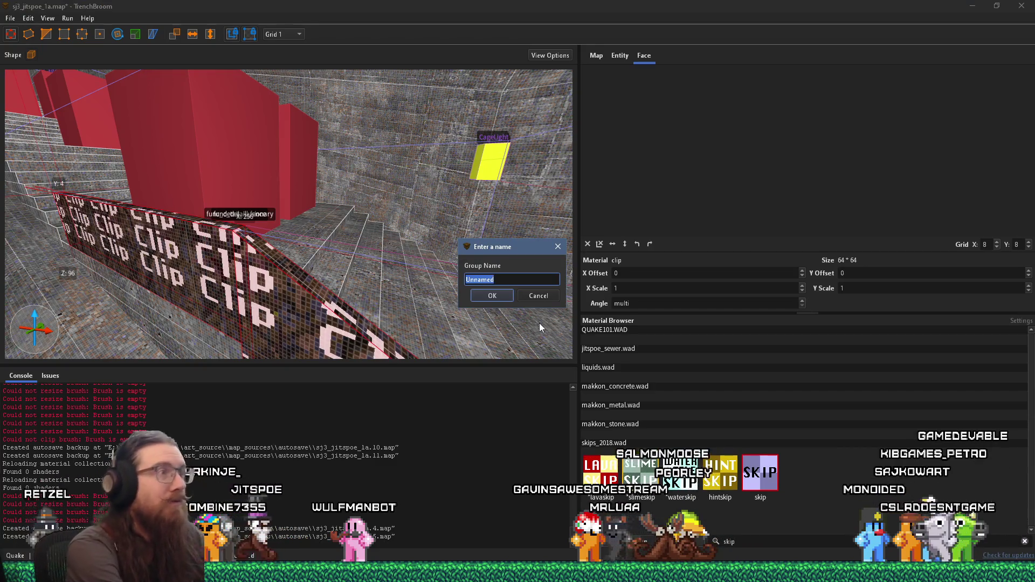
type("many stairs railing")
key("Return")
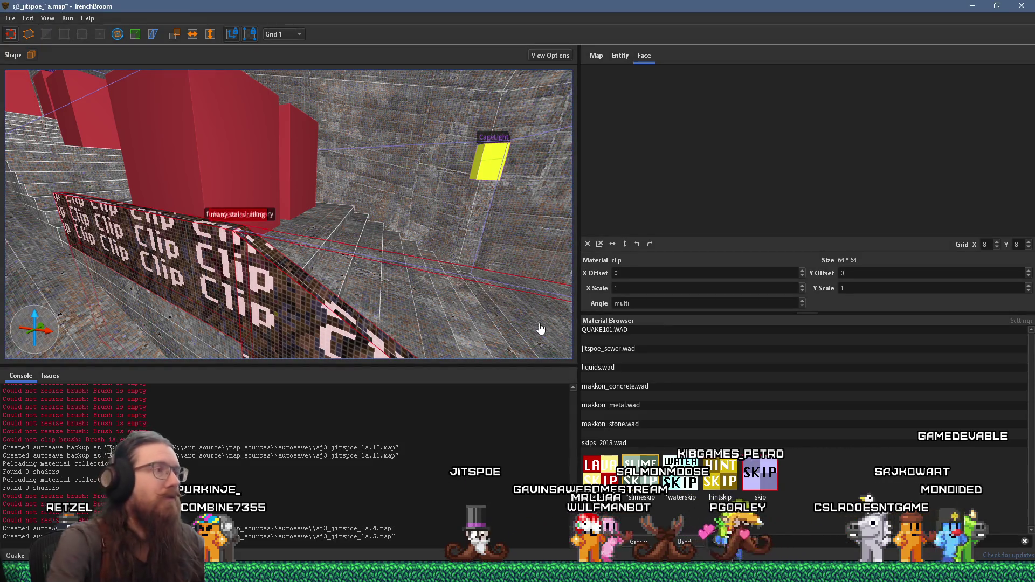
key("w")
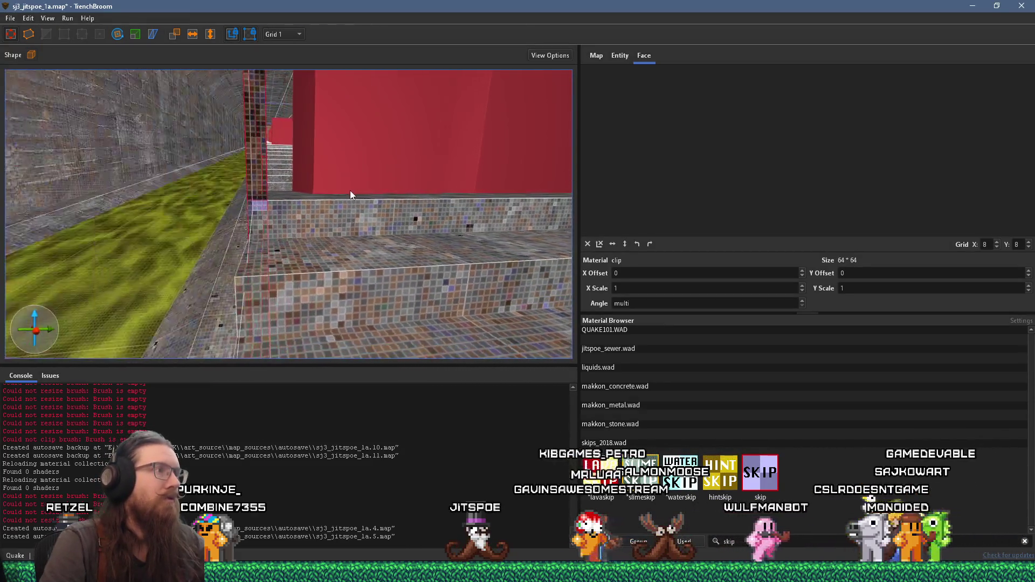
key("w")
key("w")
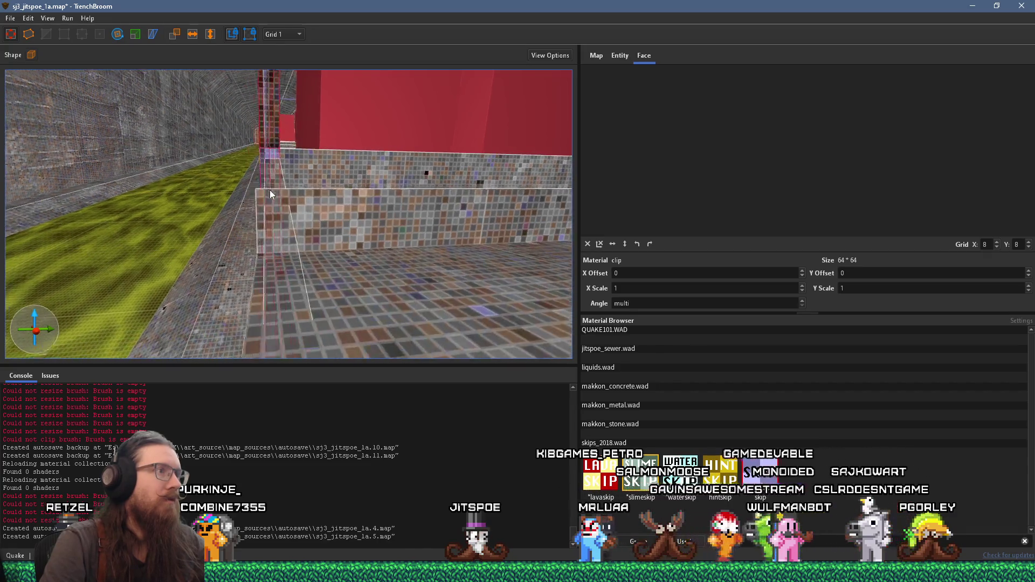
key("ctrl+u")
left_click(617, 53)
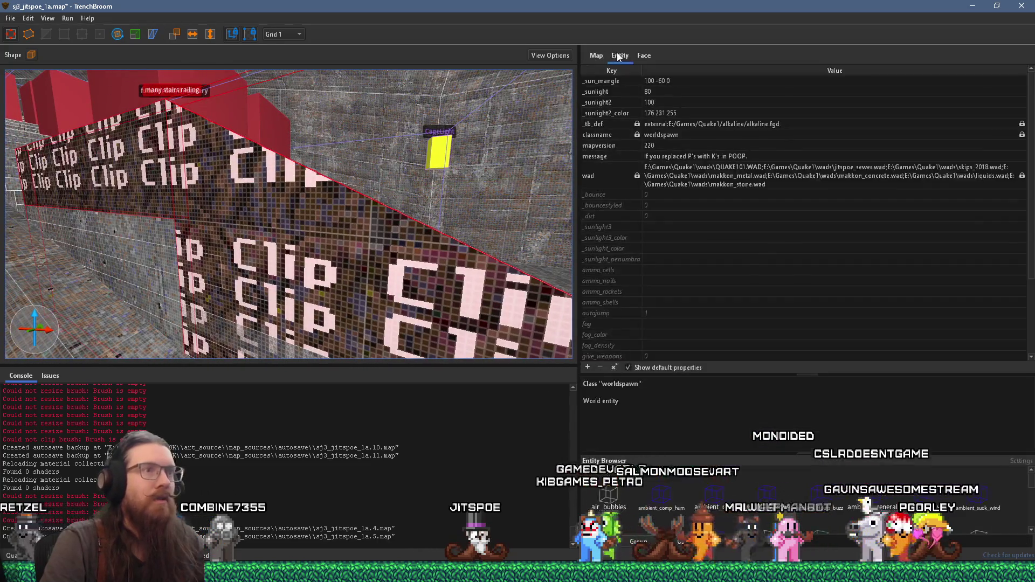
Move a clip brush beside the railing from the temp_hide layer into the Default Layer.
left_click(594, 54)
left_click(629, 112)
right_click(630, 112)
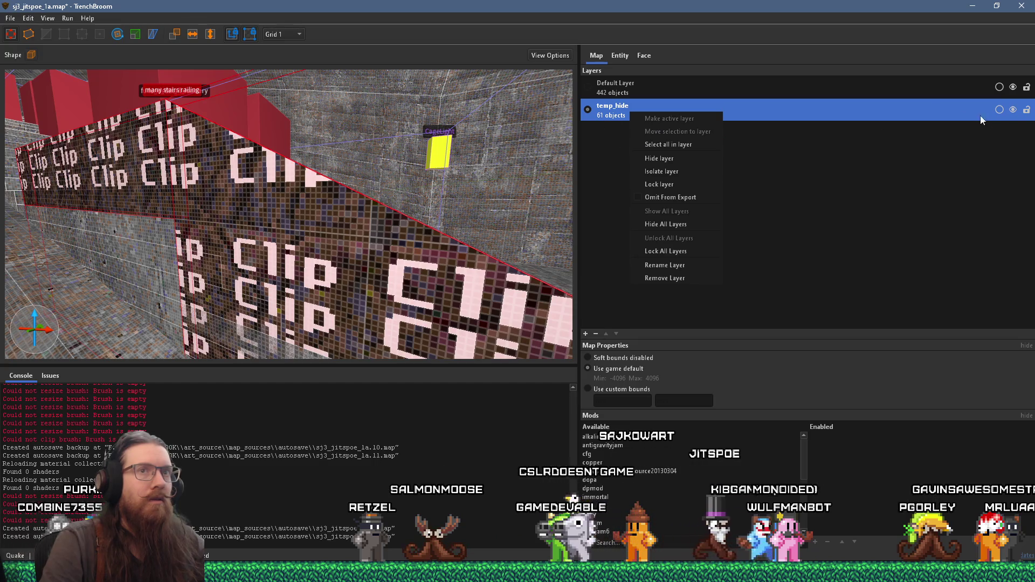
left_click(1014, 110)
left_click(1014, 111)
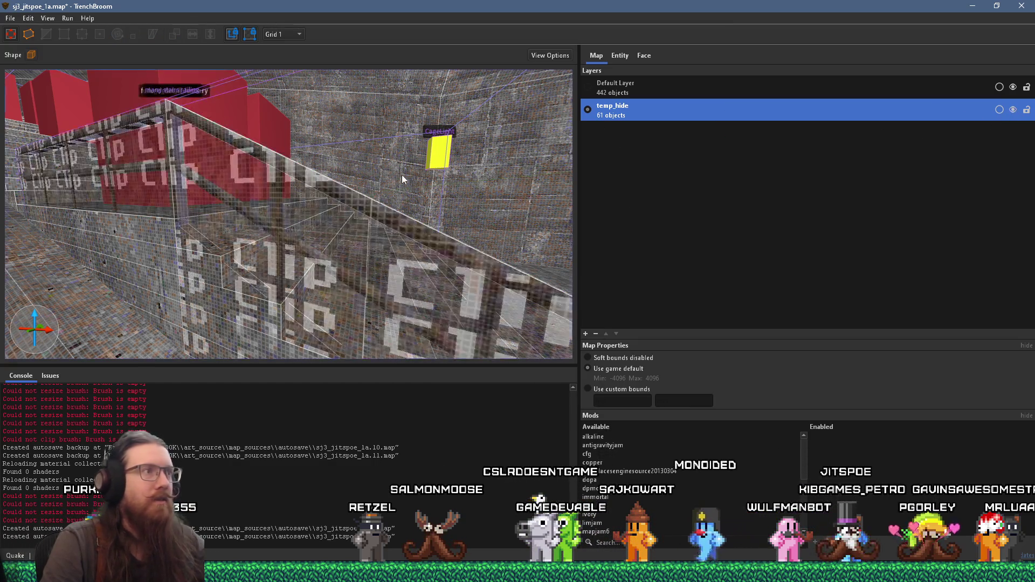
left_click_drag(569, 103, 436, 197)
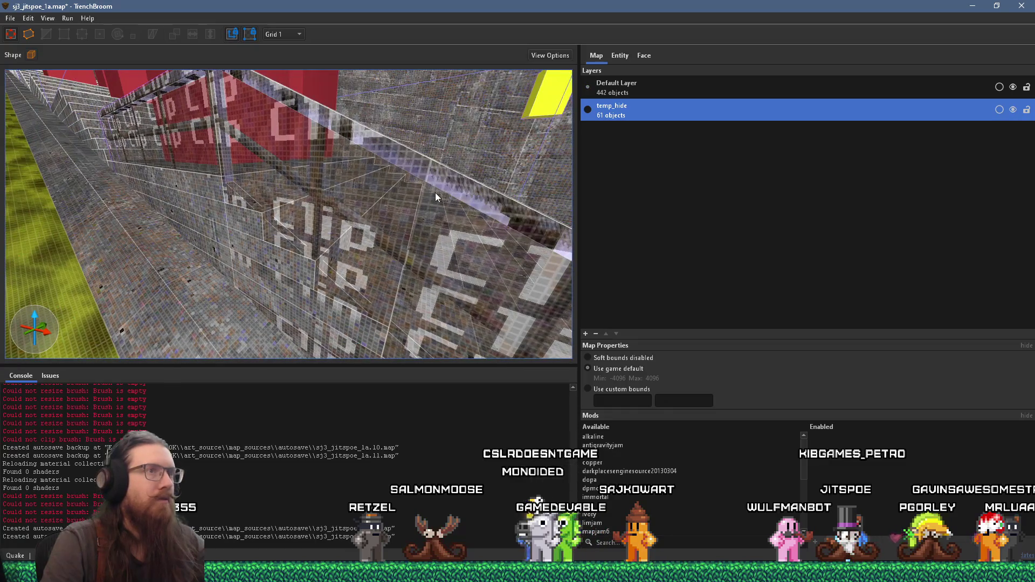
left_click(422, 208)
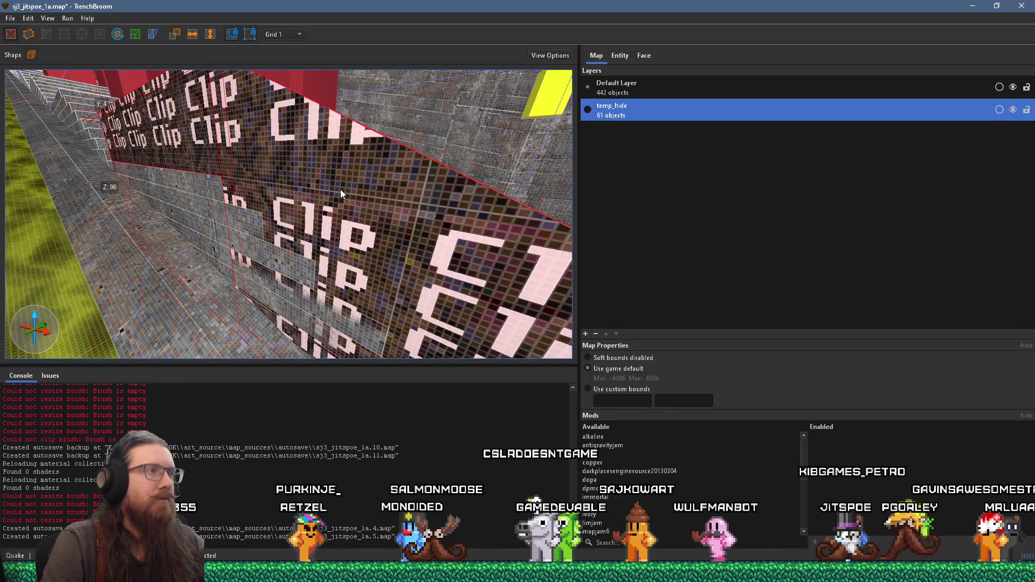
left_click(640, 90)
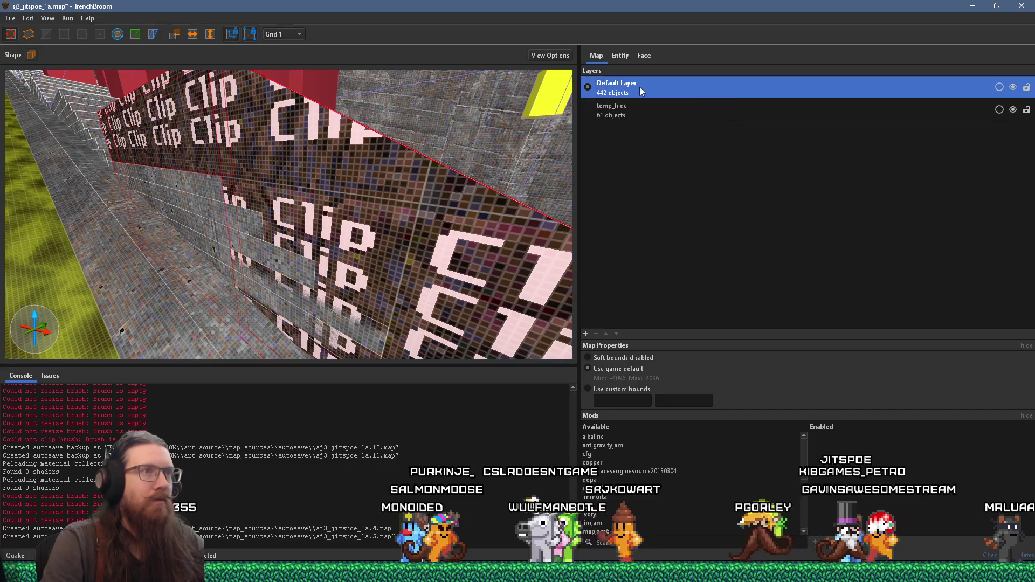
left_click(719, 107)
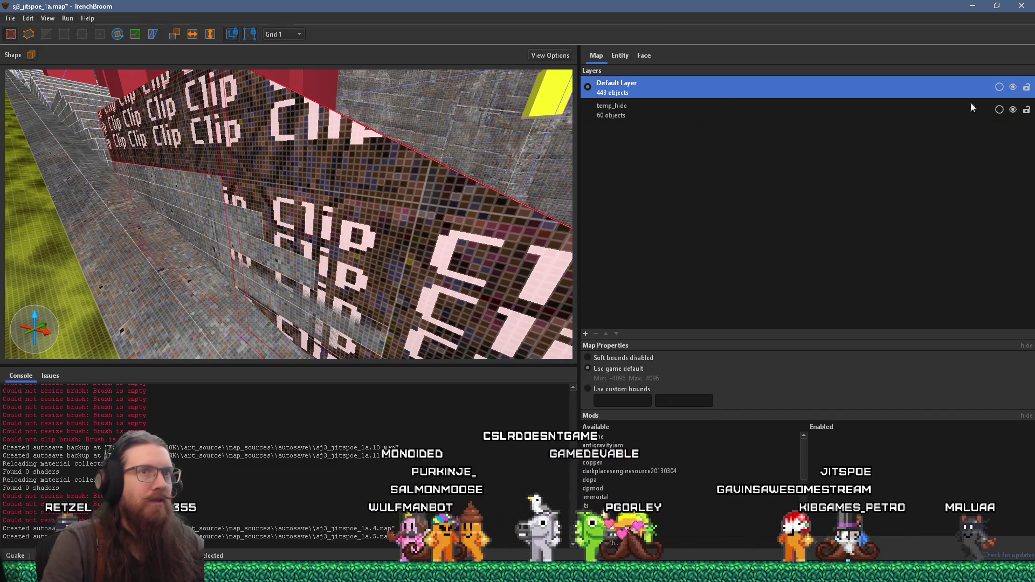
Add the railing brush and diagonal beam to the 'many stairs railing' group.
left_click(1013, 89)
left_click(200, 144)
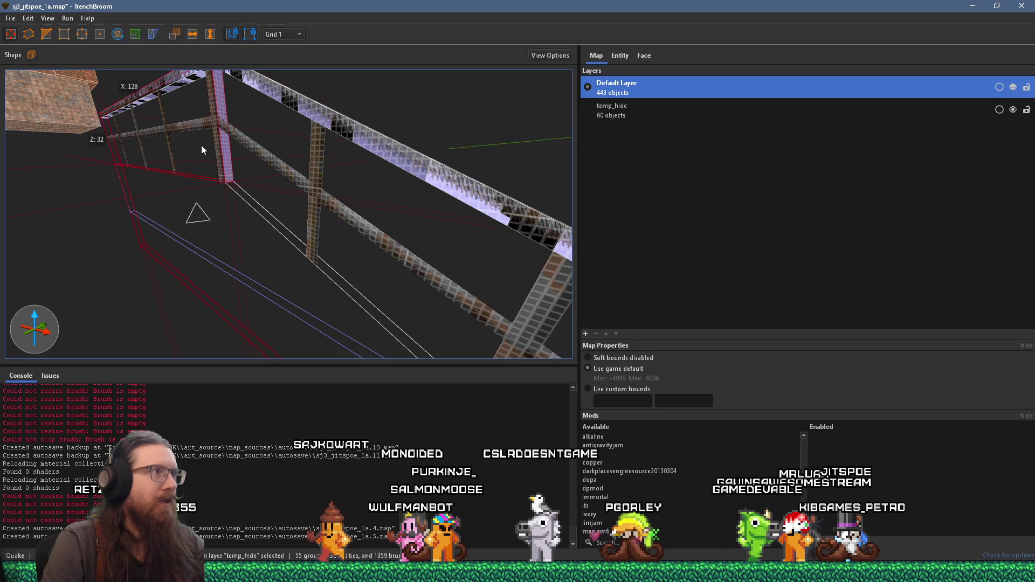
scroll(286, 189, "down", 3)
left_click(344, 207, "ctrl")
left_click(1014, 88)
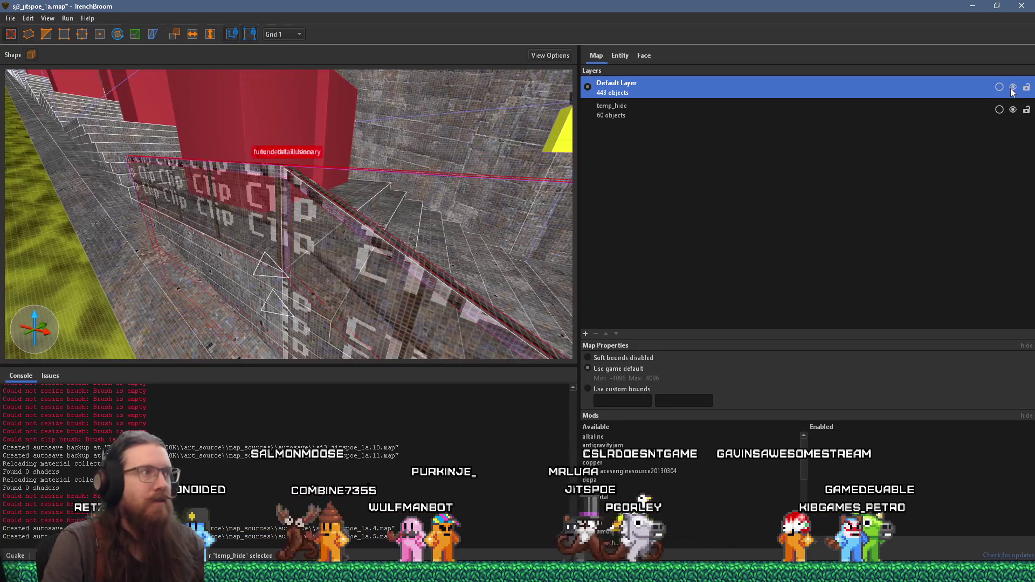
right_click(330, 266)
left_click(421, 325)
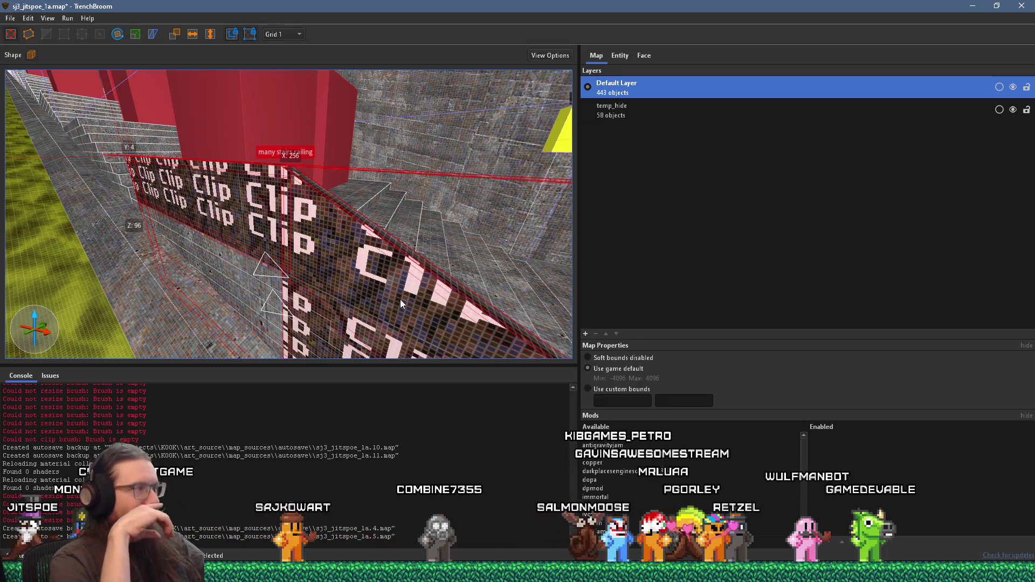
mouse_move(408, 293)
left_mouse_down()
mouse_move(288, 234)
mouse_move(329, 229)
mouse_move(319, 242)
mouse_move(293, 194)
left_mouse_up()
Set the grid size to 16 and create a linked duplicate of the railing.
left_click(291, 33)
left_click(300, 102)
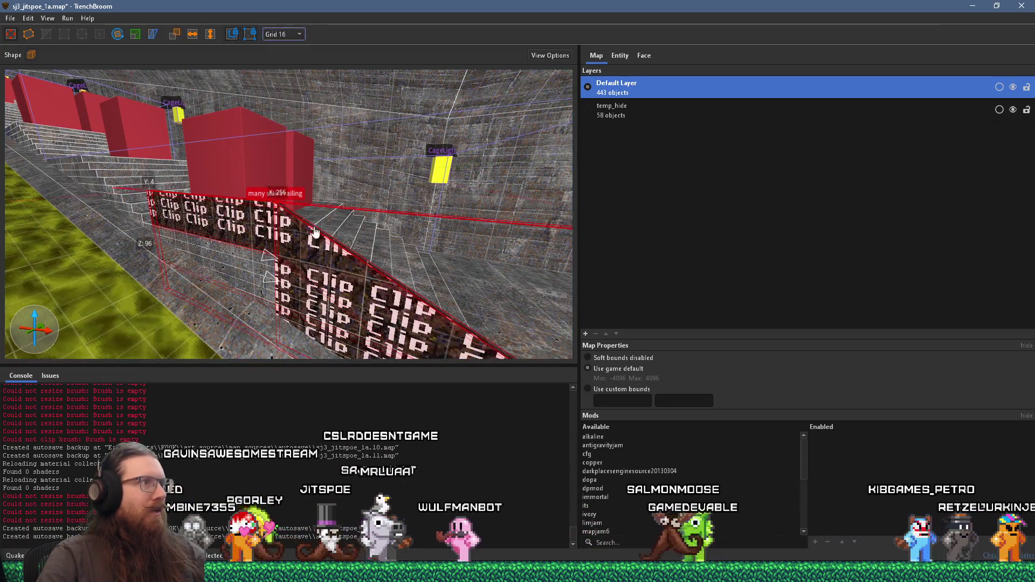
right_click(313, 236)
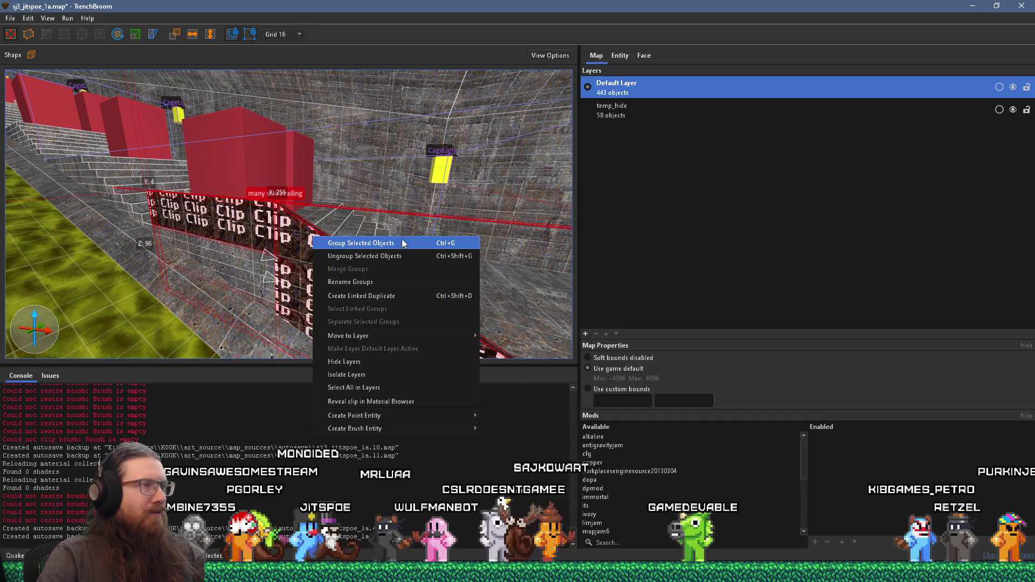
left_click(410, 298)
Slide the linked railing copy about 240 units further along the stairs.
mouse_move(411, 305)
left_mouse_down()
mouse_move(370, 321)
mouse_move(442, 325)
left_mouse_up()
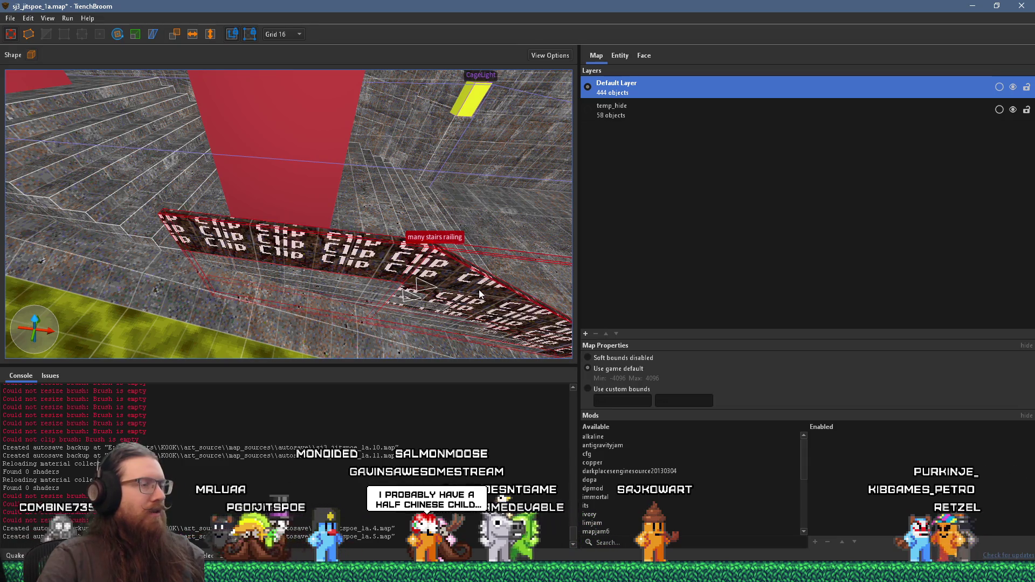
mouse_move(481, 292)
left_mouse_down()
mouse_move(77, 228)
mouse_move(95, 170)
mouse_move(80, 121)
mouse_move(161, 216)
mouse_move(348, 259)
left_mouse_up()
mouse_move(413, 272)
left_mouse_down()
mouse_move(43, 205)
mouse_move(384, 288)
mouse_move(295, 268)
mouse_move(300, 224)
mouse_move(198, 222)
mouse_move(279, 233)
left_mouse_up()
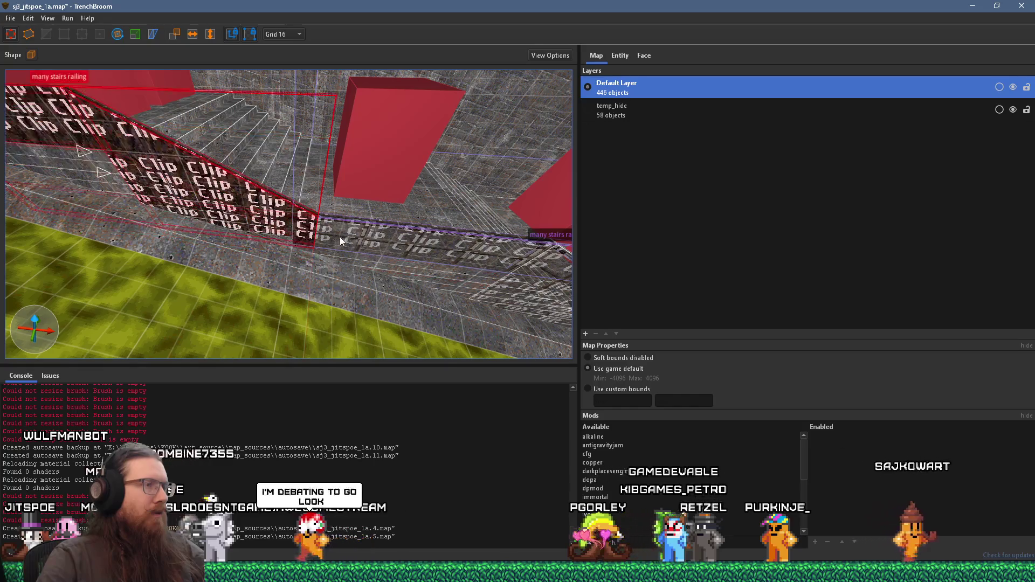
key("d")
key("w")
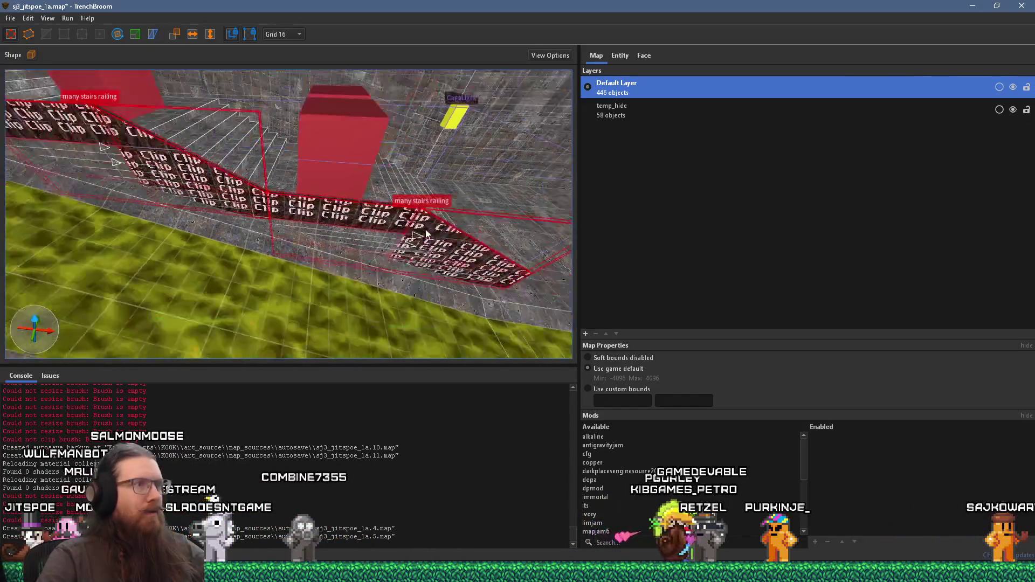
mouse_move(356, 272)
left_mouse_down()
mouse_move(509, 322)
mouse_move(251, 226)
mouse_move(357, 325)
mouse_move(422, 346)
mouse_move(254, 259)
mouse_move(249, 234)
mouse_move(222, 254)
mouse_move(255, 221)
mouse_move(272, 267)
mouse_move(296, 266)
mouse_move(278, 275)
left_mouse_up()
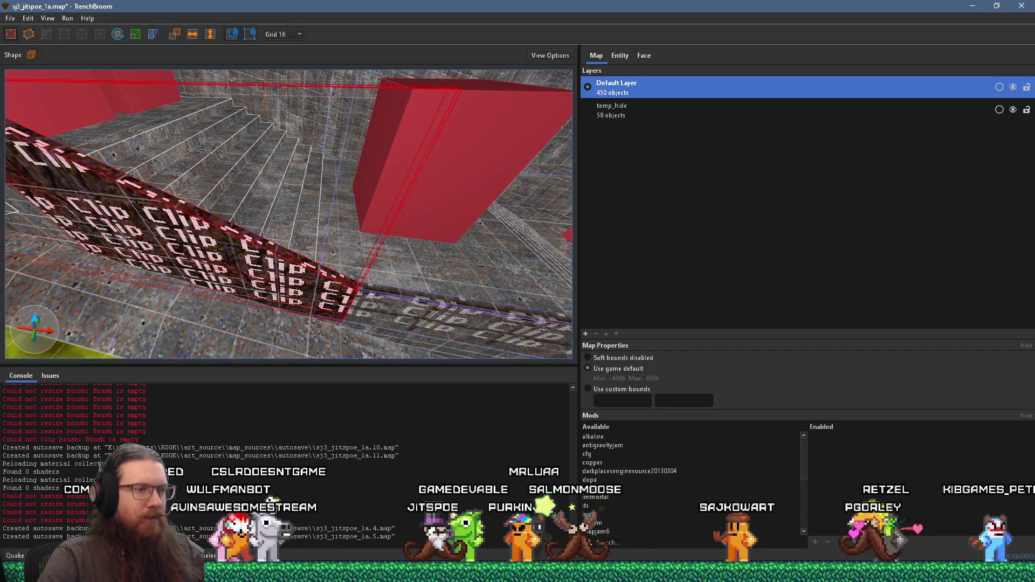
key("alt+Tab")
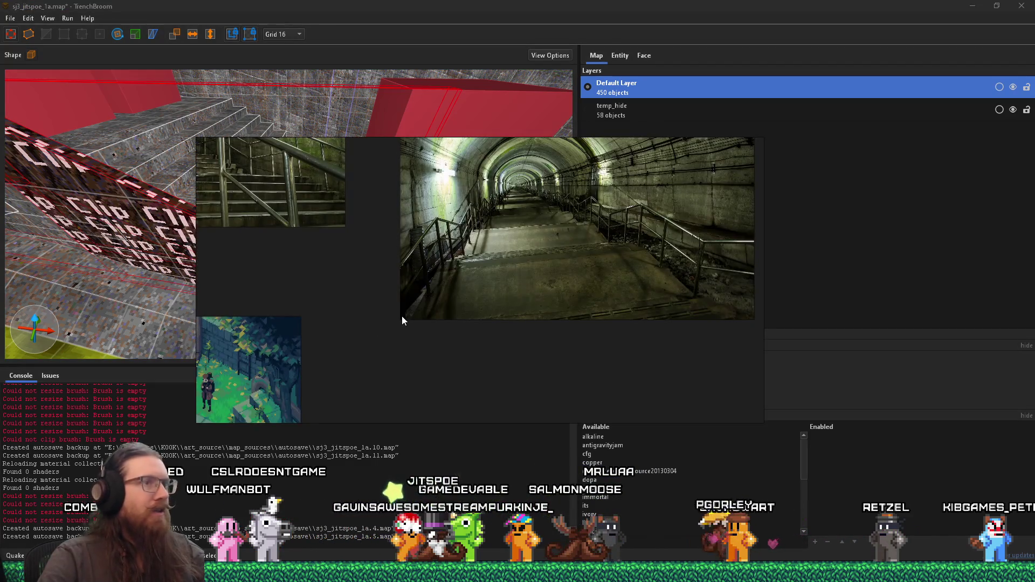
key("alt+Tab")
mouse_move(301, 203)
left_mouse_down()
mouse_move(367, 254)
mouse_move(270, 236)
mouse_move(573, 290)
mouse_move(348, 253)
mouse_move(376, 275)
mouse_move(340, 293)
mouse_move(368, 315)
mouse_move(345, 312)
mouse_move(254, 237)
mouse_move(144, 188)
left_mouse_up()
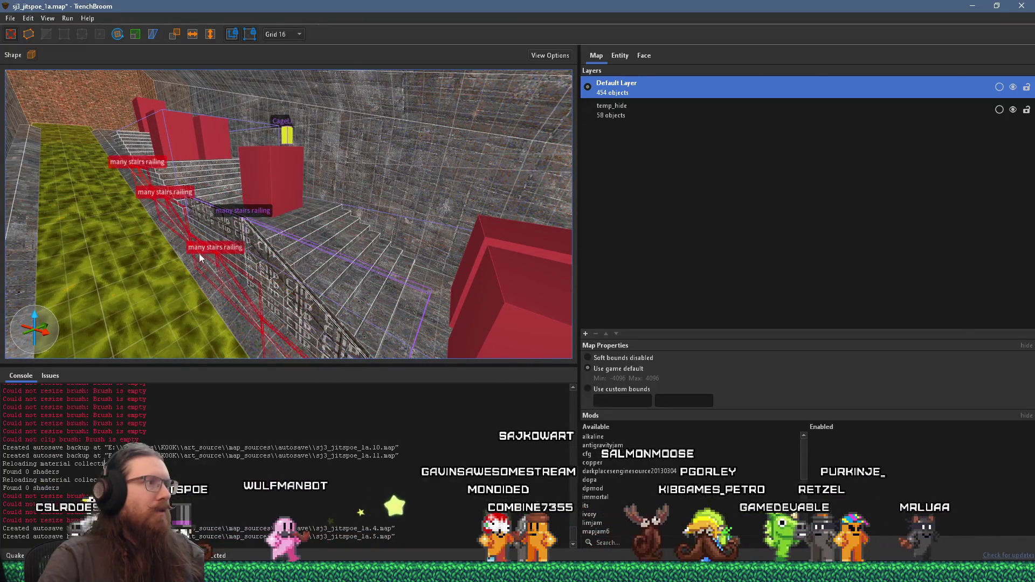
Raise the selected railing brushes up the stairs and stretch them into a taller wall.
left_click_drag(199, 253, 186, 158)
mouse_move(320, 257)
left_mouse_down()
mouse_move(377, 311)
mouse_move(135, 200)
mouse_move(344, 309)
left_mouse_up()
mouse_move(277, 295)
left_mouse_down()
mouse_move(300, 315)
mouse_move(264, 292)
mouse_move(272, 254)
mouse_move(137, 253)
mouse_move(416, 278)
mouse_move(503, 269)
mouse_move(458, 262)
mouse_move(485, 261)
mouse_move(305, 166)
mouse_move(486, 249)
mouse_move(70, 199)
mouse_move(426, 215)
mouse_move(409, 240)
mouse_move(284, 223)
mouse_move(328, 240)
mouse_move(310, 288)
mouse_move(334, 283)
mouse_move(213, 248)
mouse_move(397, 273)
mouse_move(254, 222)
mouse_move(305, 224)
mouse_move(325, 252)
left_mouse_up()
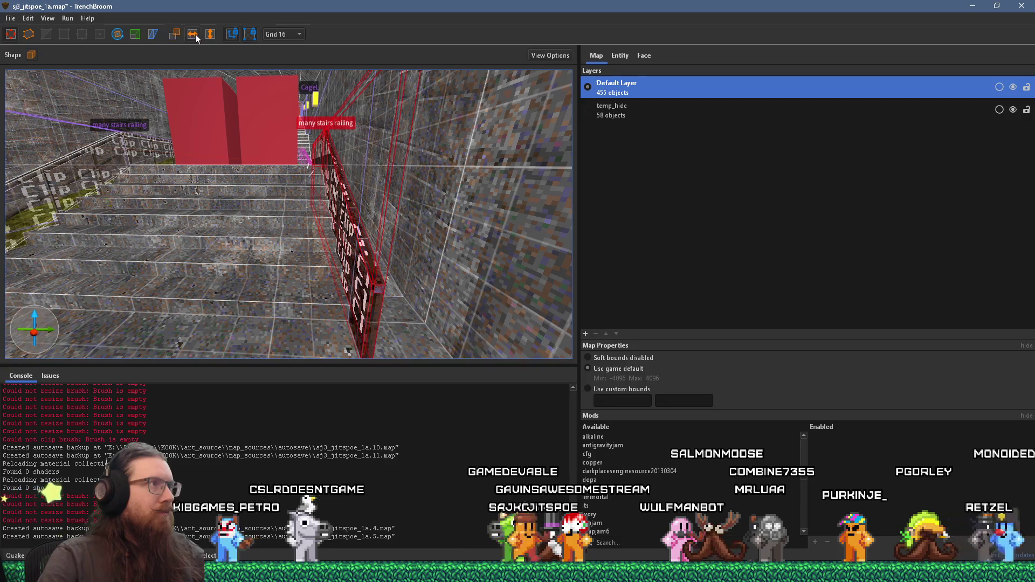
key("s")
mouse_move(260, 178)
left_mouse_down()
mouse_move(248, 175)
mouse_move(335, 285)
mouse_move(459, 280)
mouse_move(463, 300)
mouse_move(436, 258)
mouse_move(328, 225)
left_mouse_up()
right_click(297, 295)
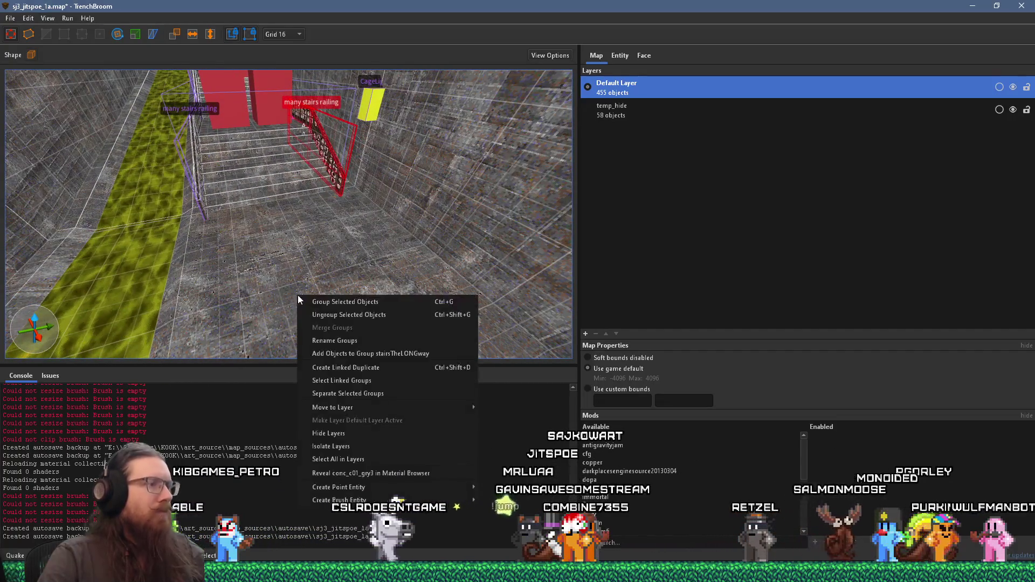
Place an info_player_start_test entity on the floor near the stairs, undoing a stray player start.
mouse_move(406, 491)
mouse_move(521, 435)
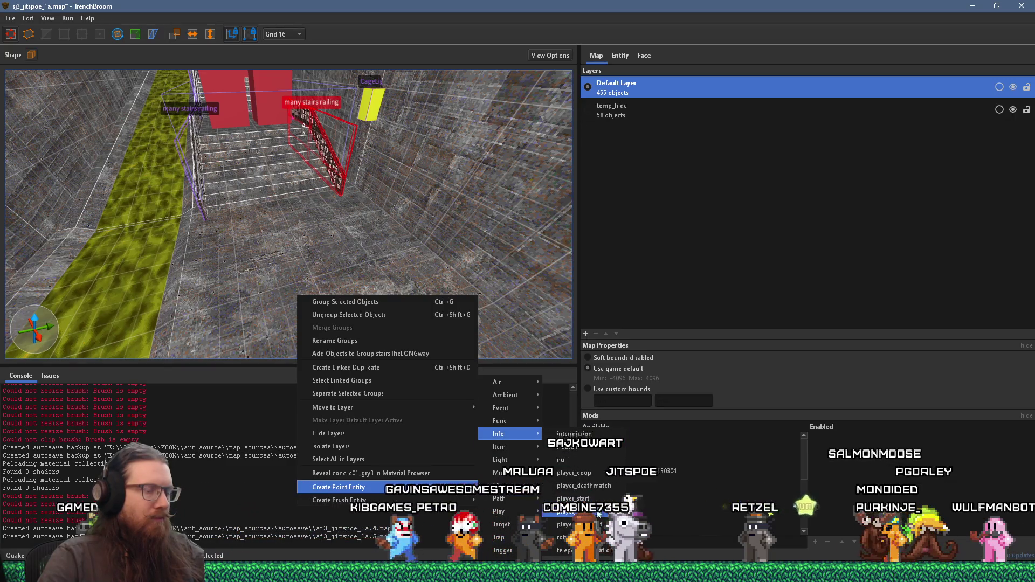
left_click(572, 511)
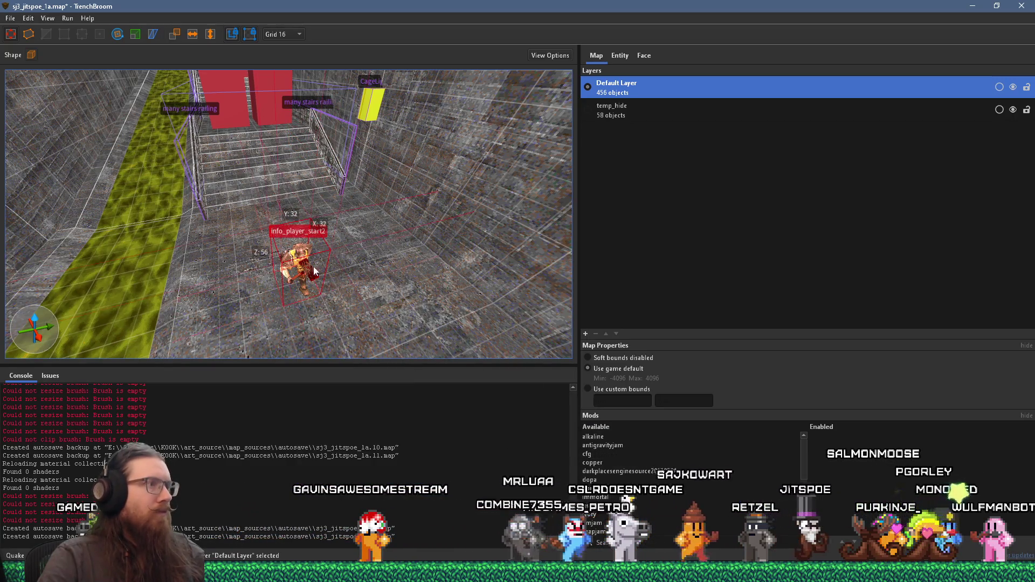
key("ctrl+z")
right_click(384, 332)
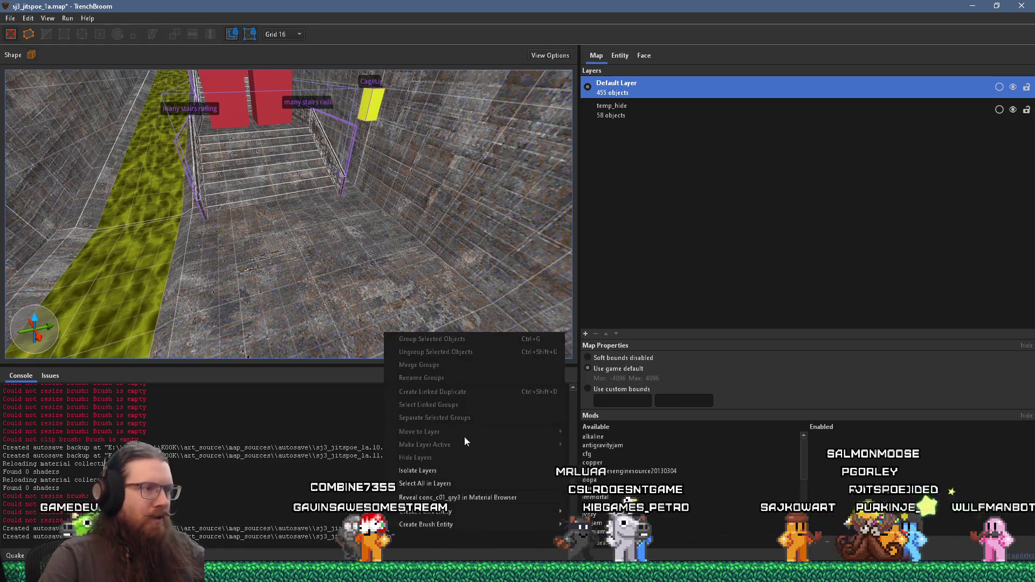
mouse_move(453, 515)
mouse_move(609, 434)
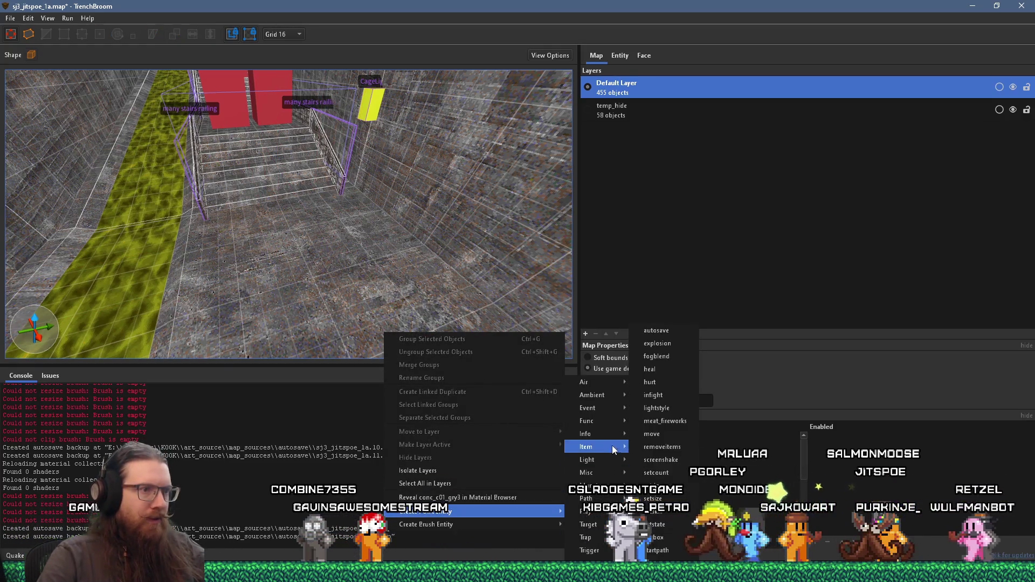
left_click(669, 524)
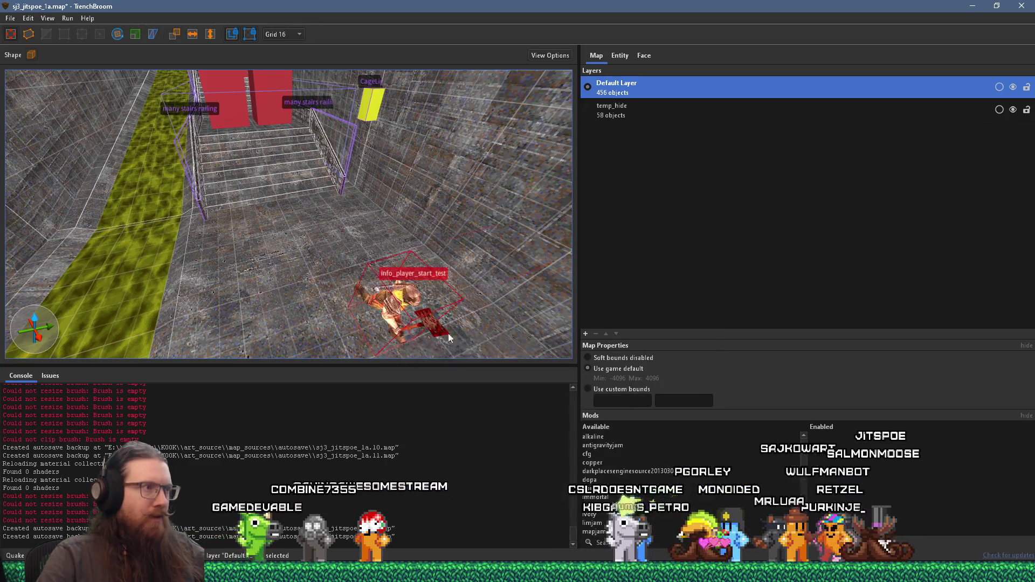
Save the map and open Run > Compile Map.
left_click(11, 20)
left_click(28, 71)
left_click(68, 18)
left_click(77, 25)
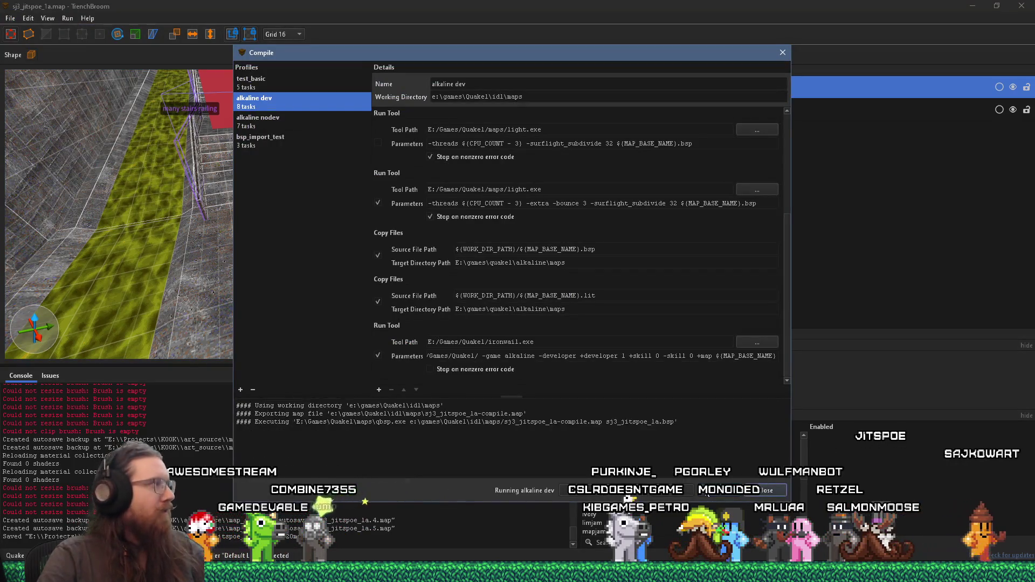
Compile the map with the alkaline dev profile and launch it in Ironwail.
left_click(720, 490)
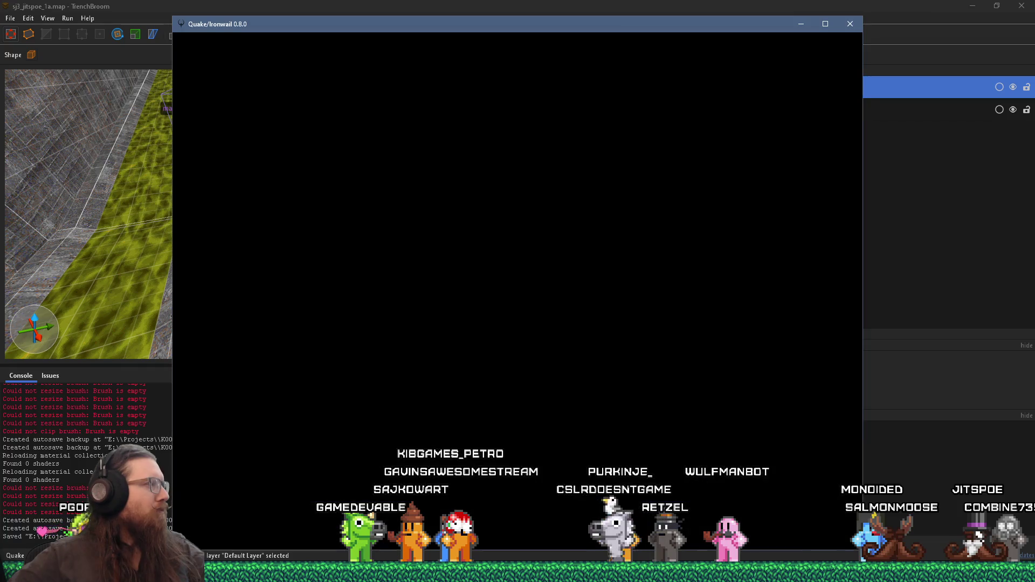
Walk into the level and turn on noclip and notarget from the console.
key("w")
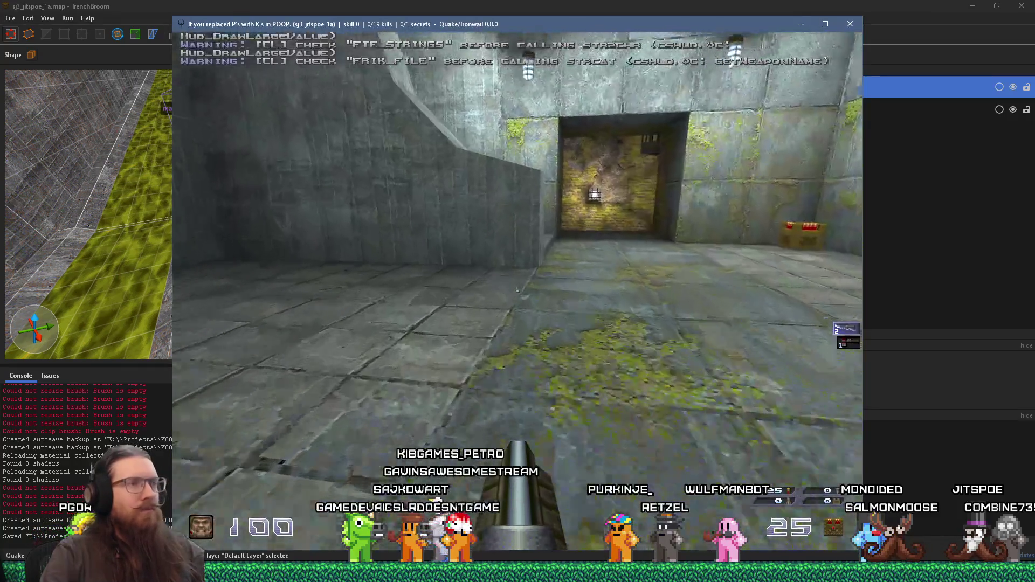
key("w")
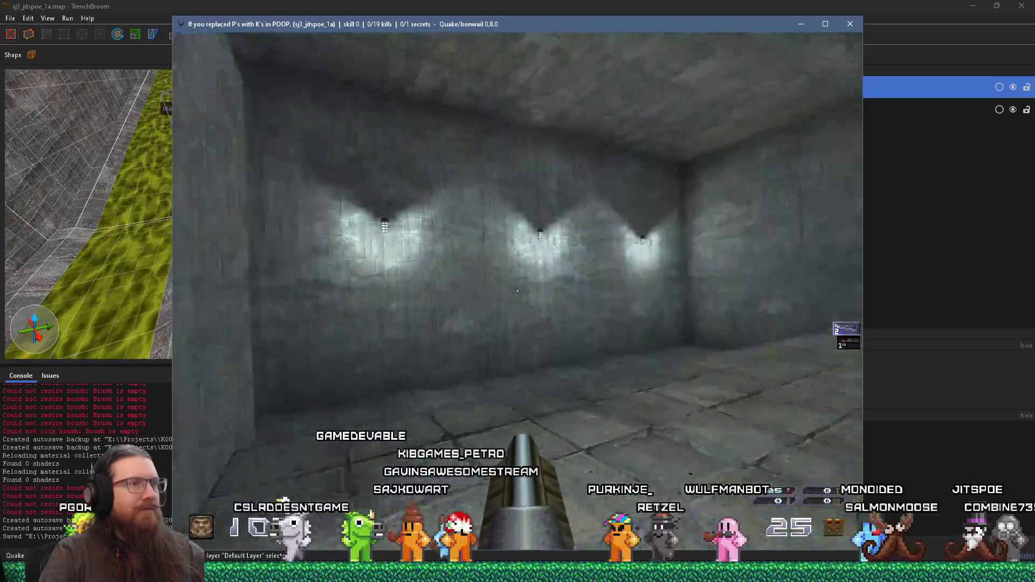
key("grave")
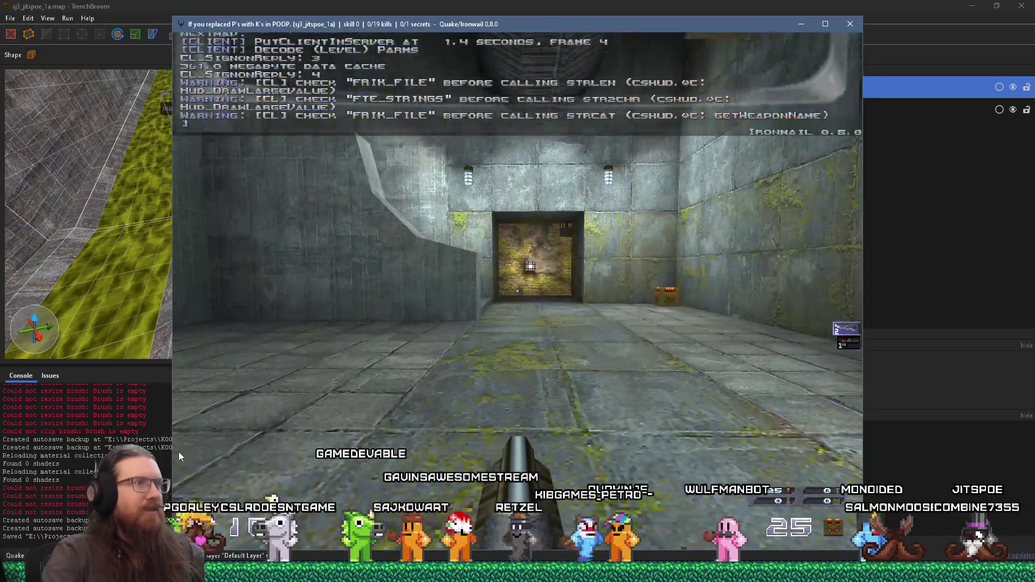
key("w")
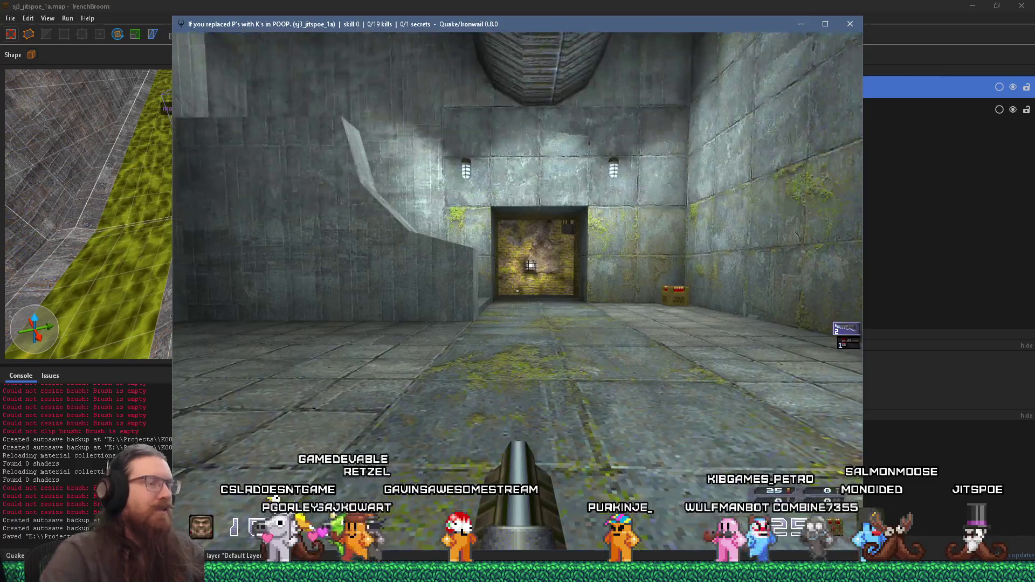
key("grave")
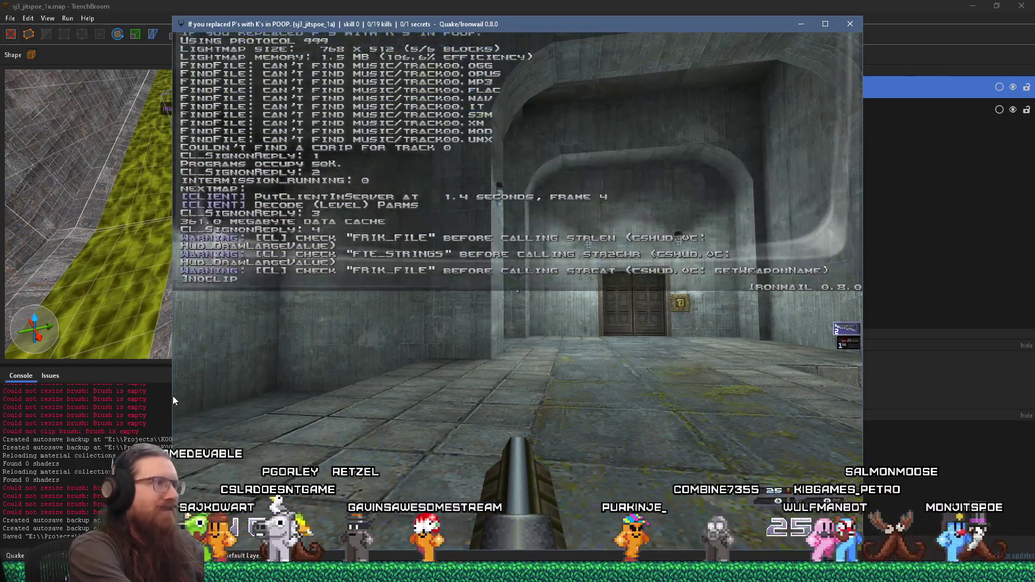
key("grave")
key("w")
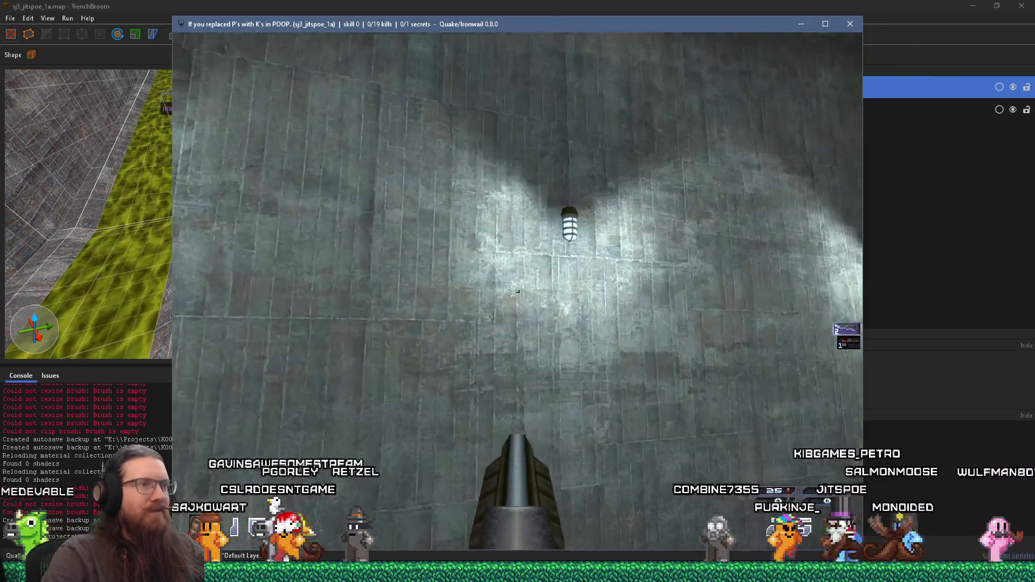
key("w")
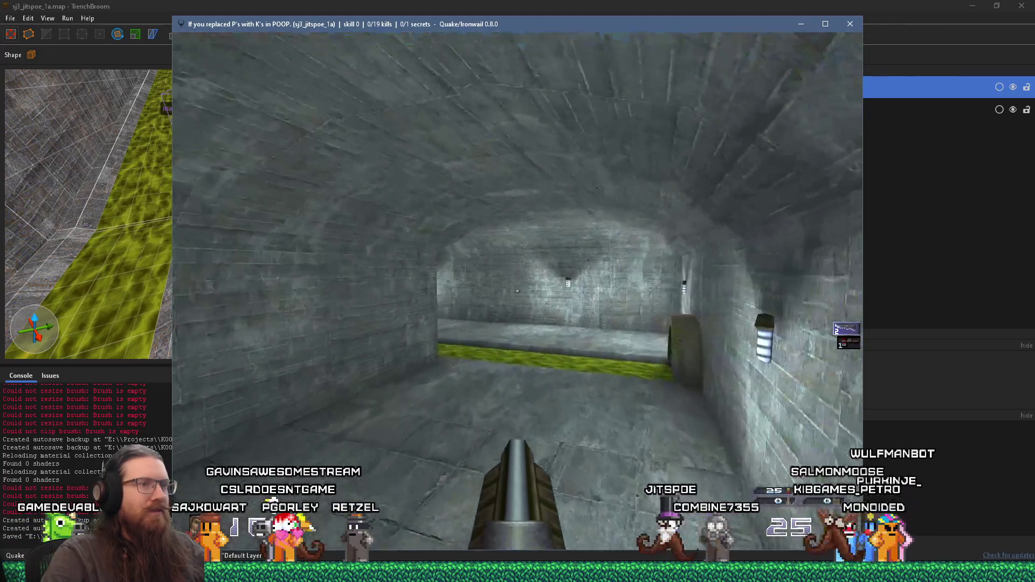
key("grave")
type("notarget")
key("Return")
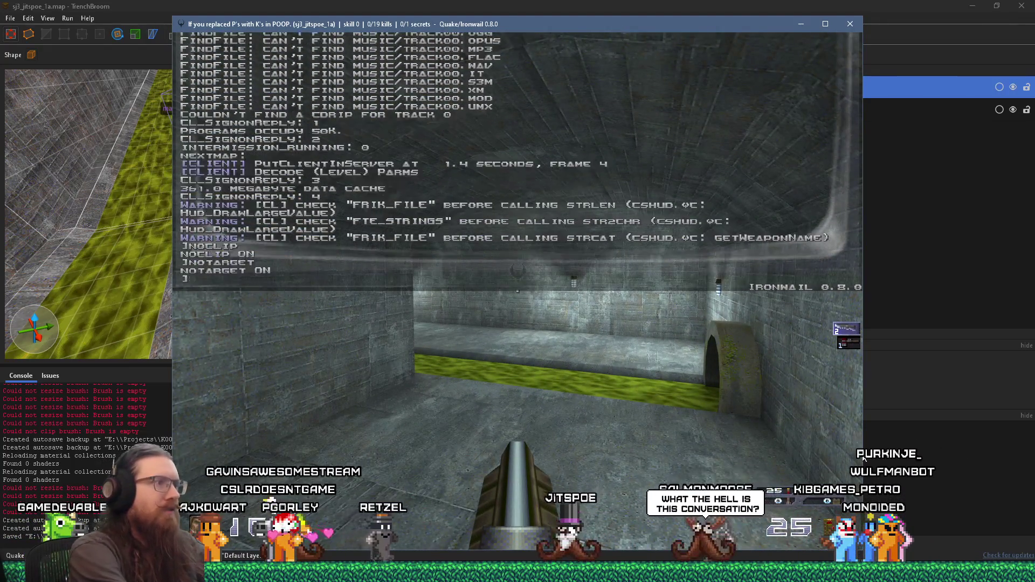
key("grave")
Fly through the arched room and along the tunnel toward the stairs.
key("w")
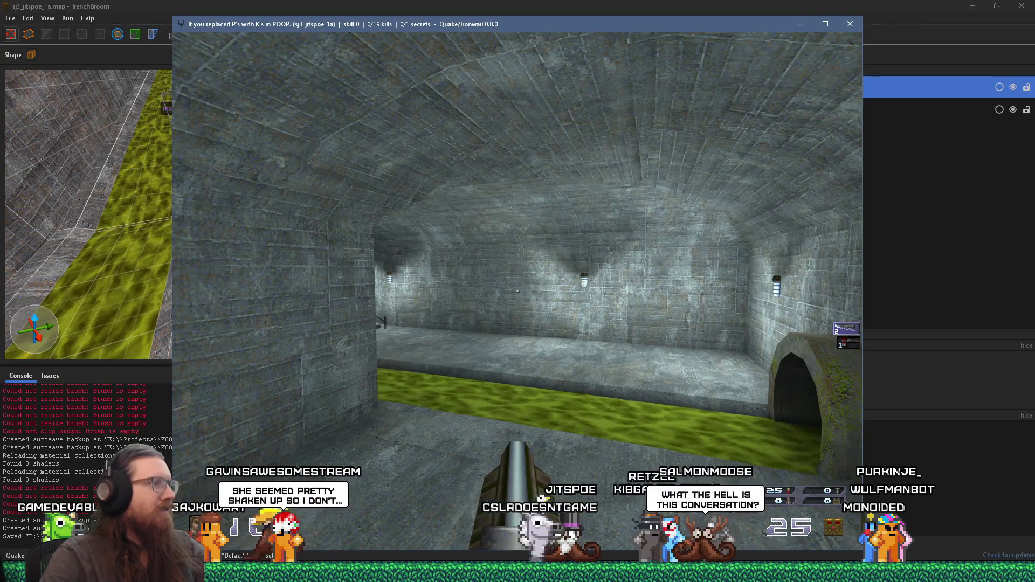
key("w")
key("w")
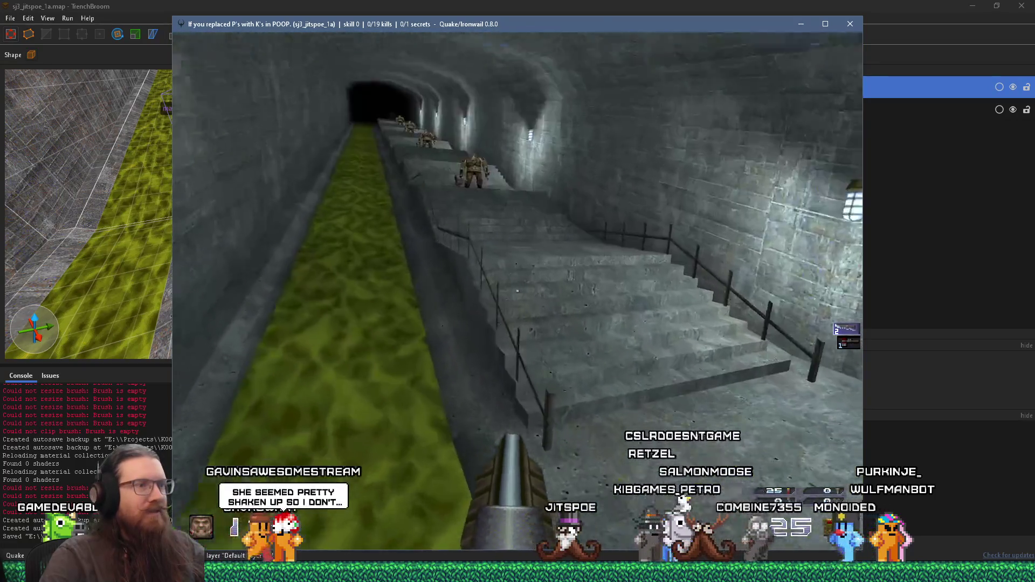
key("s")
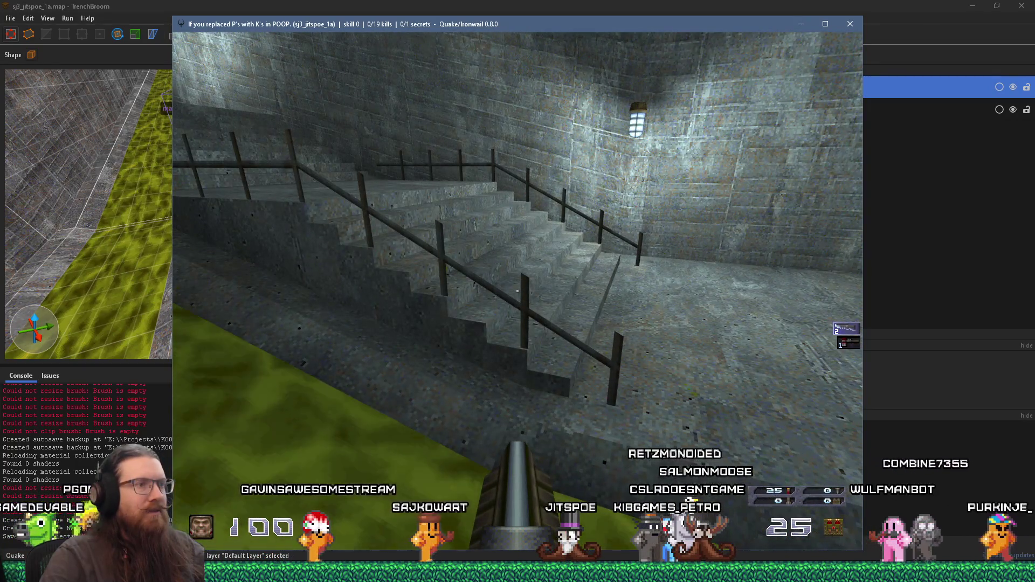
key("w")
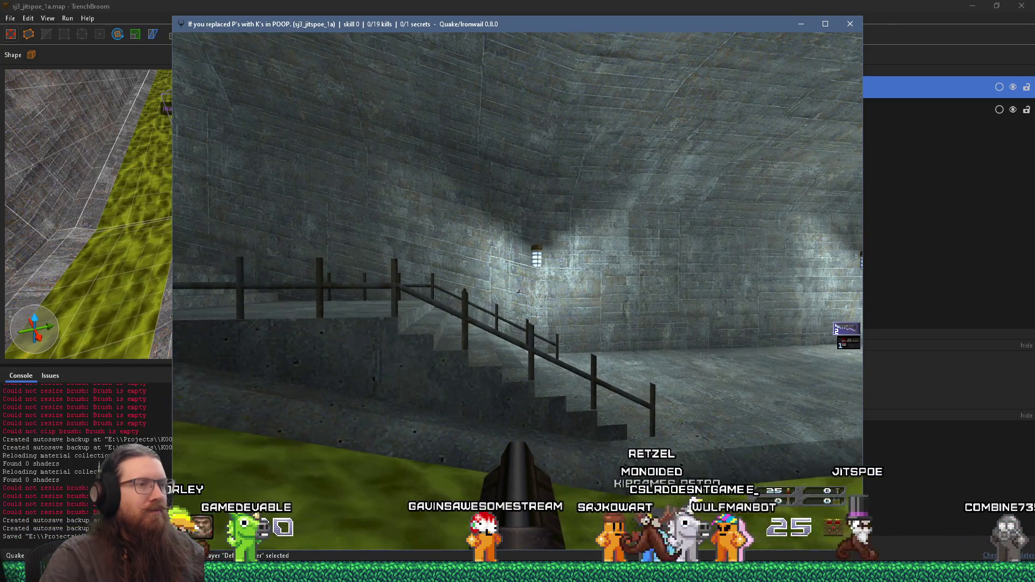
key("w")
key("w")
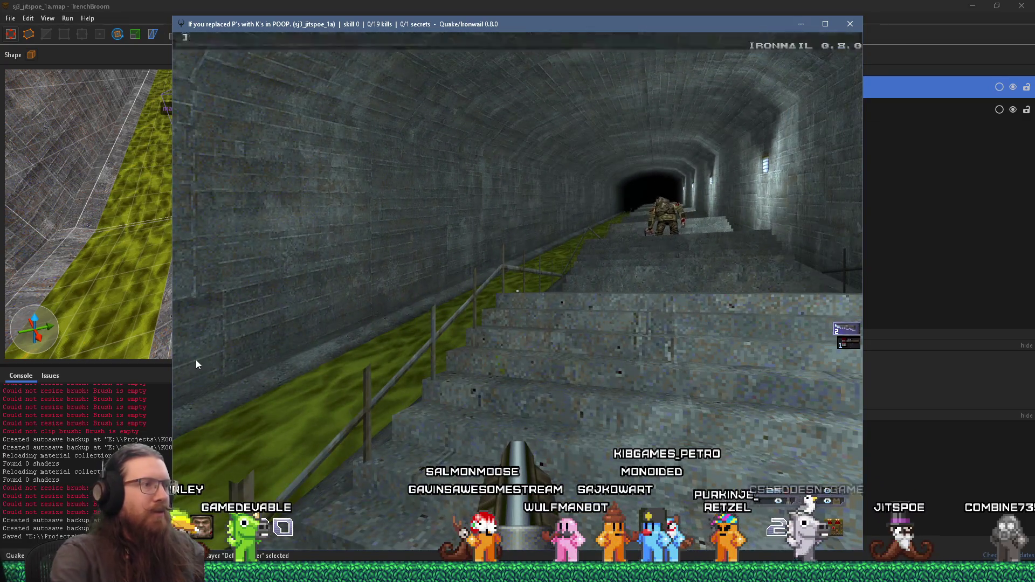
key("grave")
key("grave")
key("w")
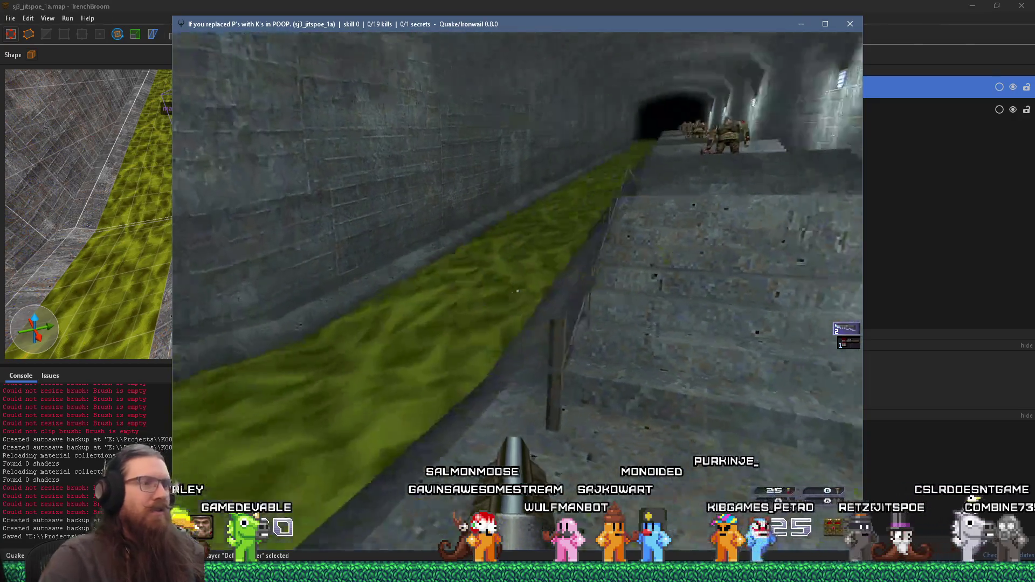
Climb the tunnel stairs beside the railing up to the slime channel.
key("Left")
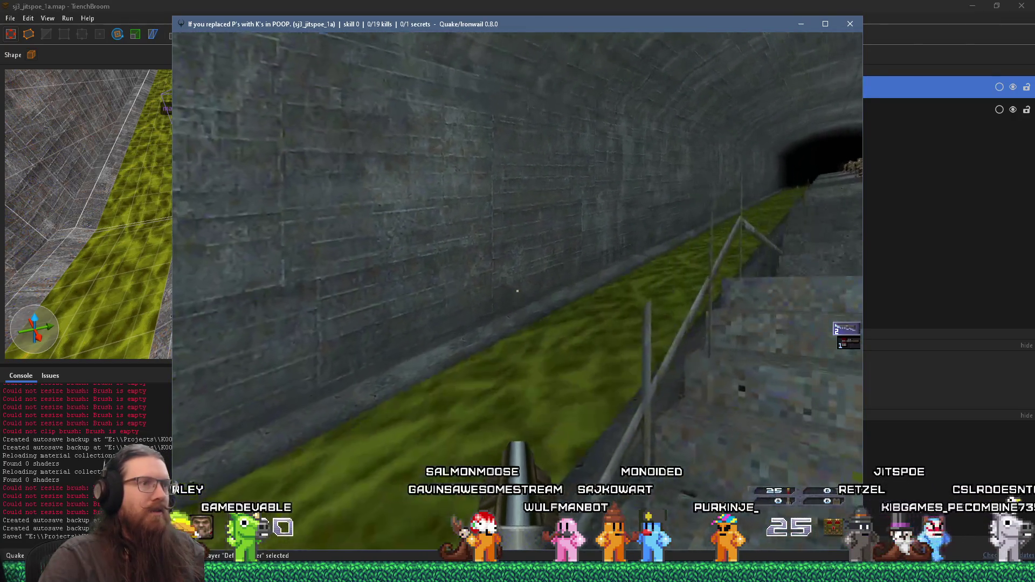
key("w")
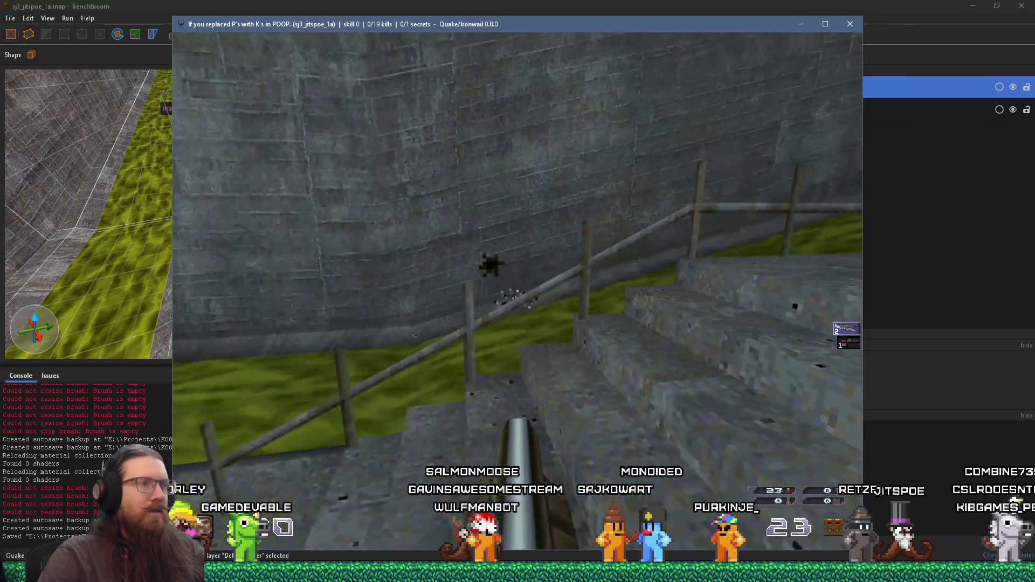
key("Right")
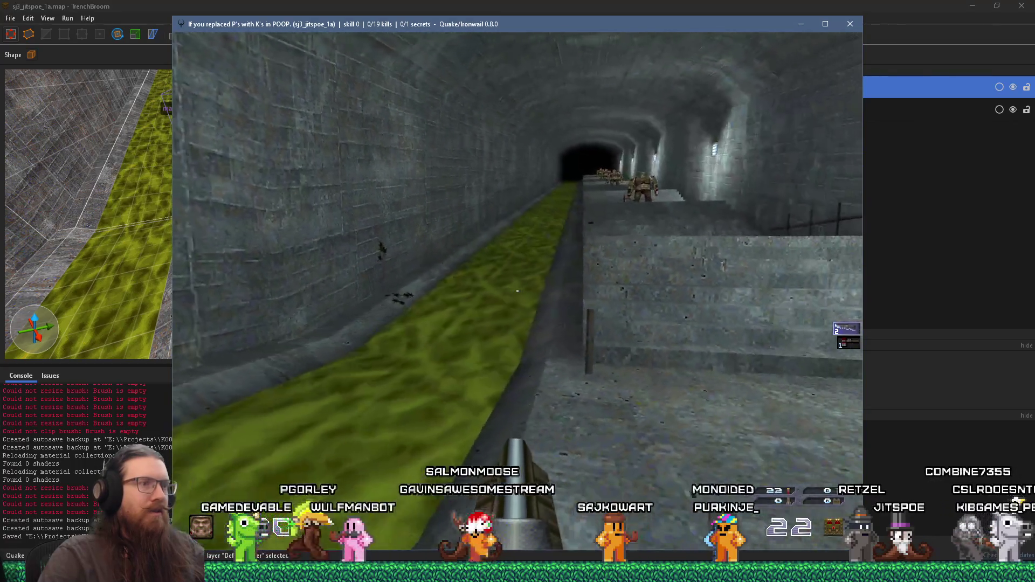
key("w")
key("Left")
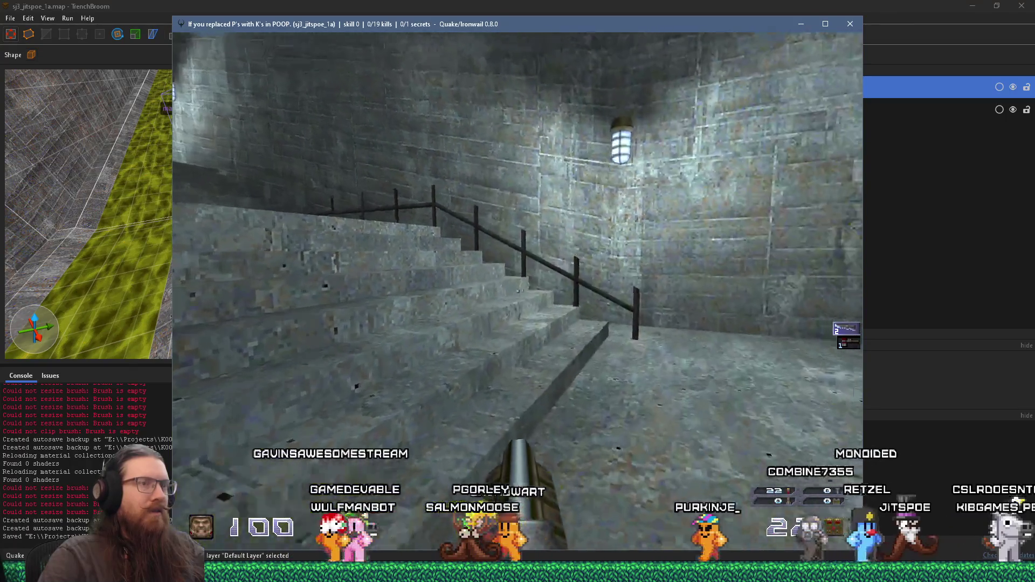
key("w")
key("Right")
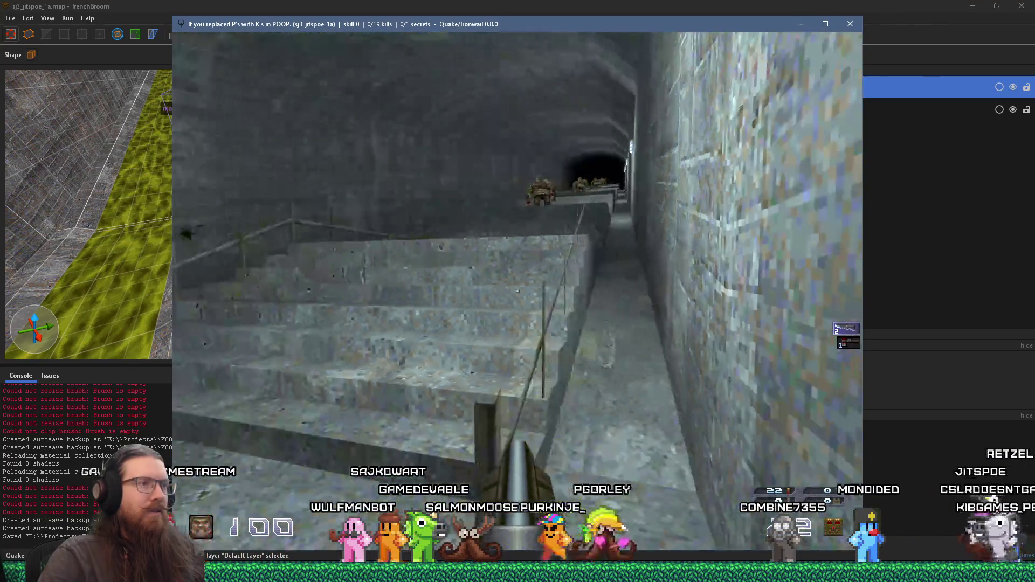
key("w")
key("Left")
key("Right")
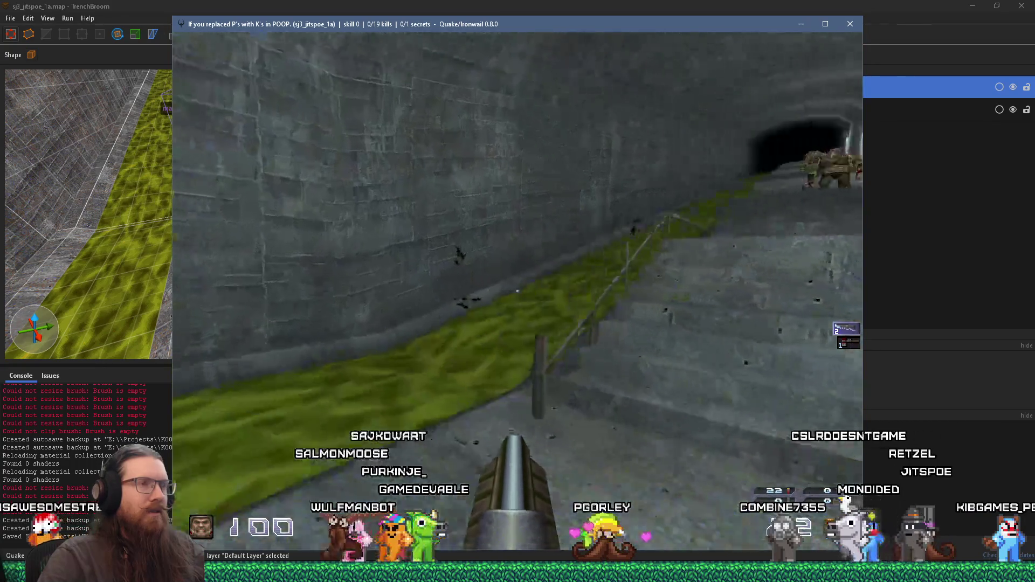
key("Right")
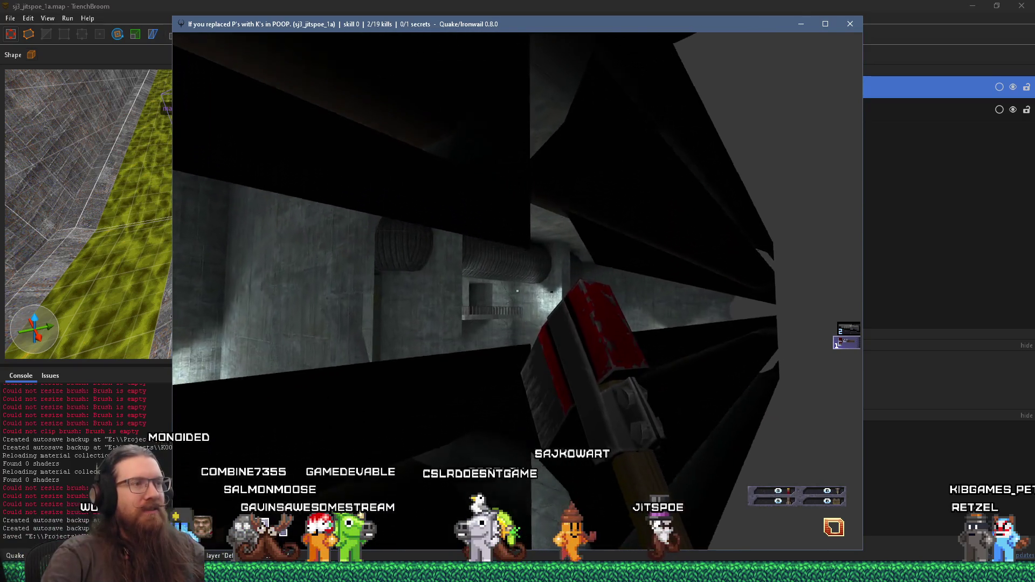
Walk out of the dark nook along the balcony to face the door.
key("w")
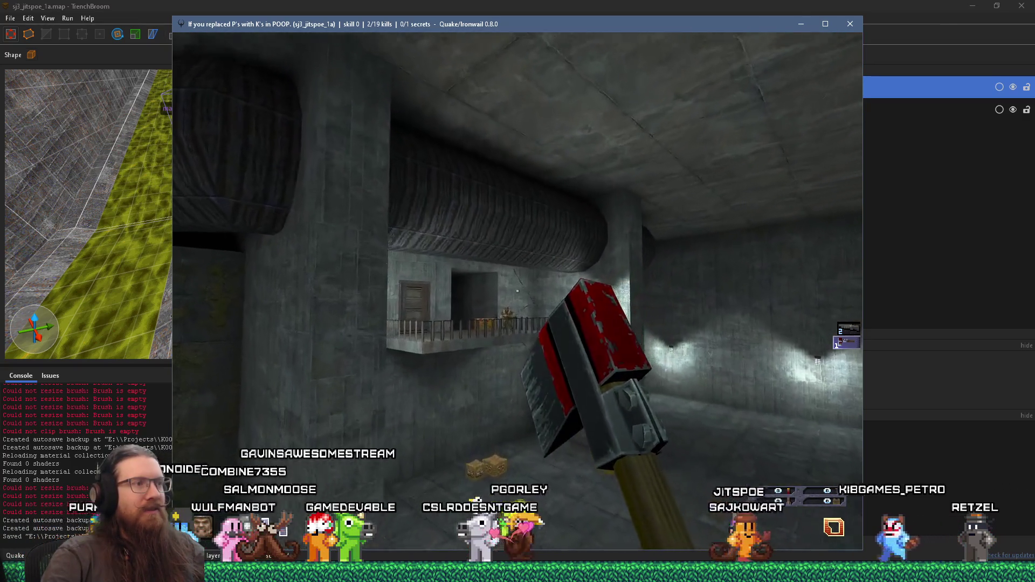
key("w")
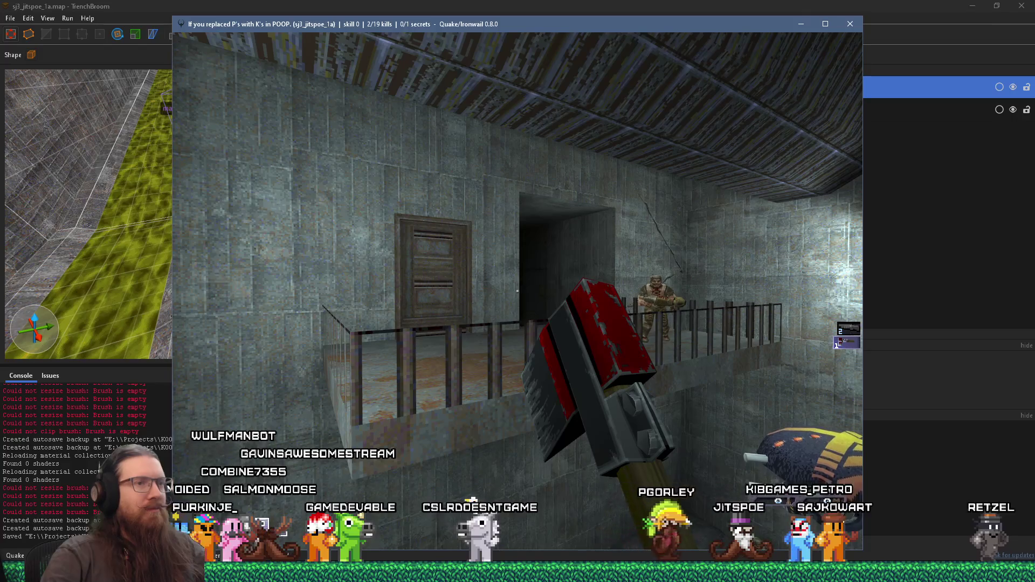
key("w")
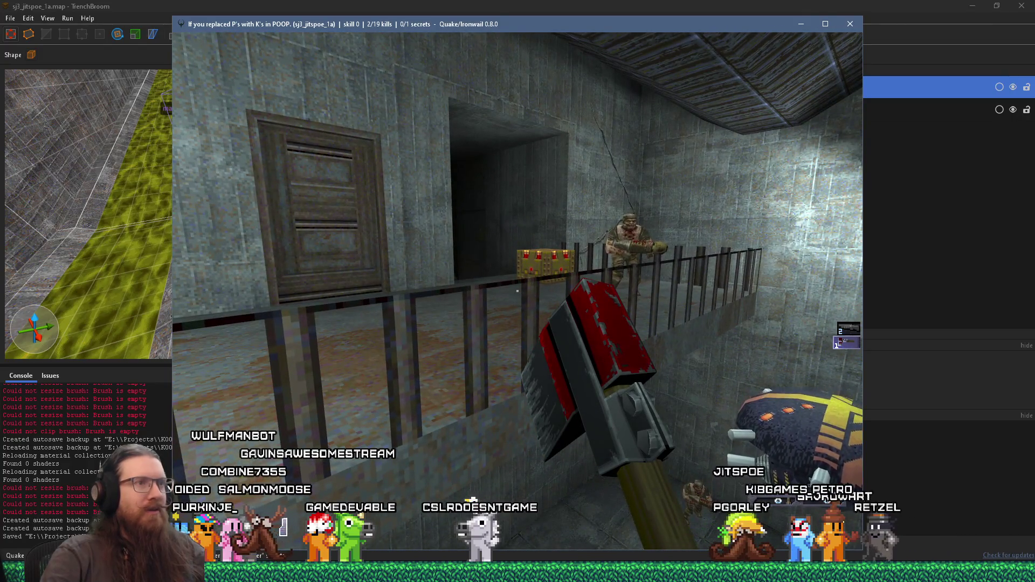
key("Left")
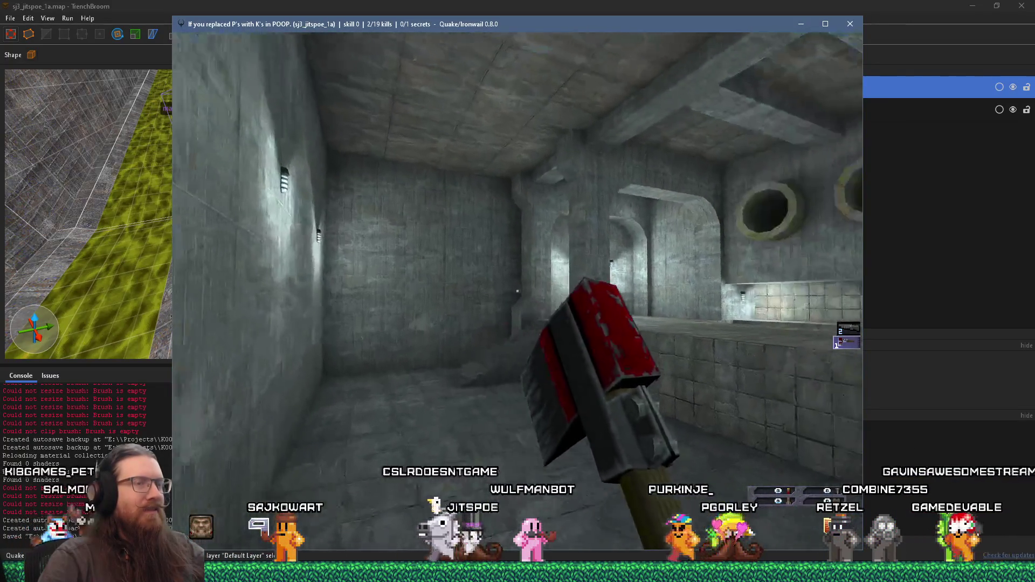
Exit Ironwail with the quit console command.
key("grave")
type("it")
key("Return")
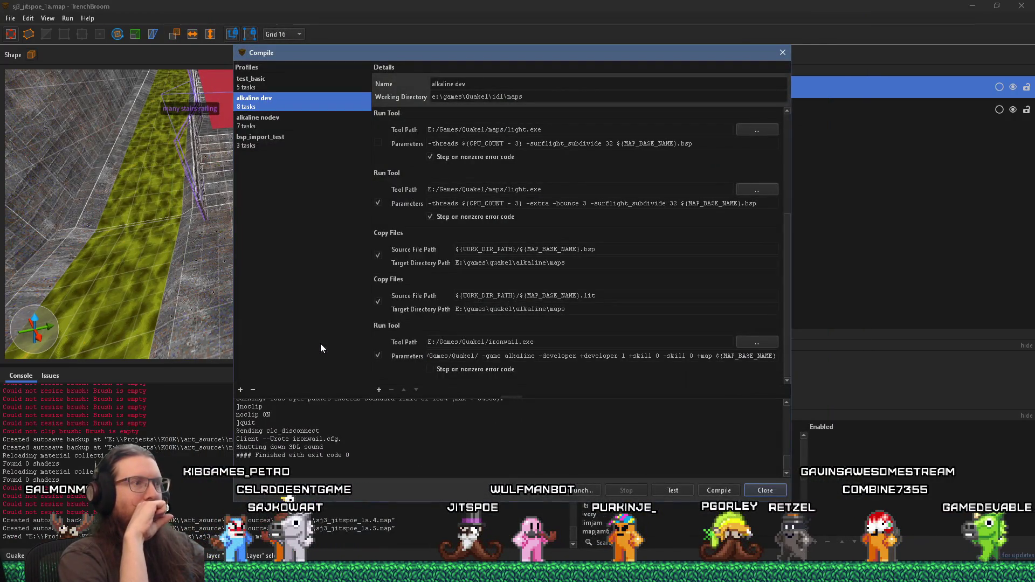
Close the compile window, select the clip brush by the stairs, and make temp_hide current.
left_click(782, 53)
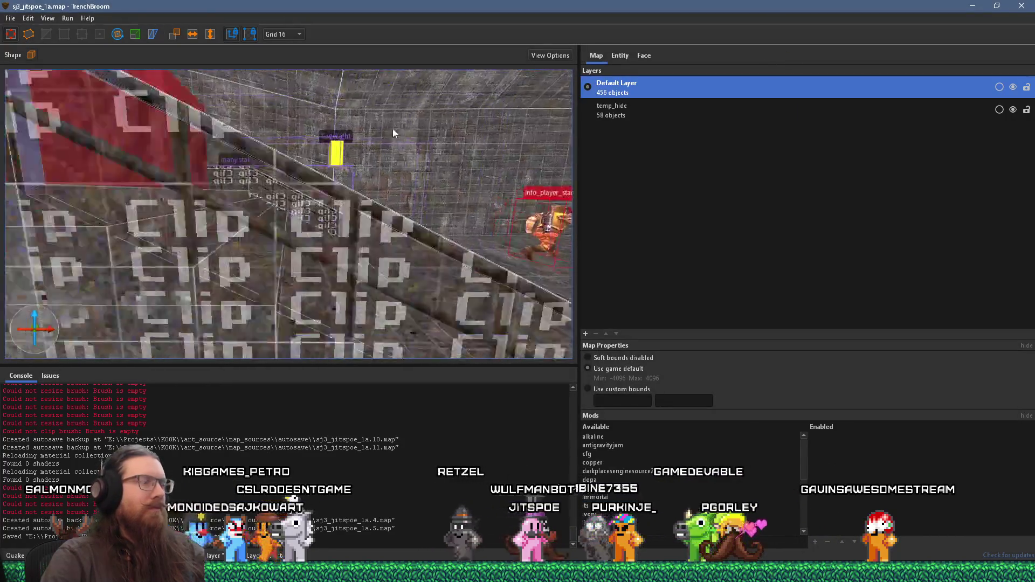
scroll(396, 128, "down", 5)
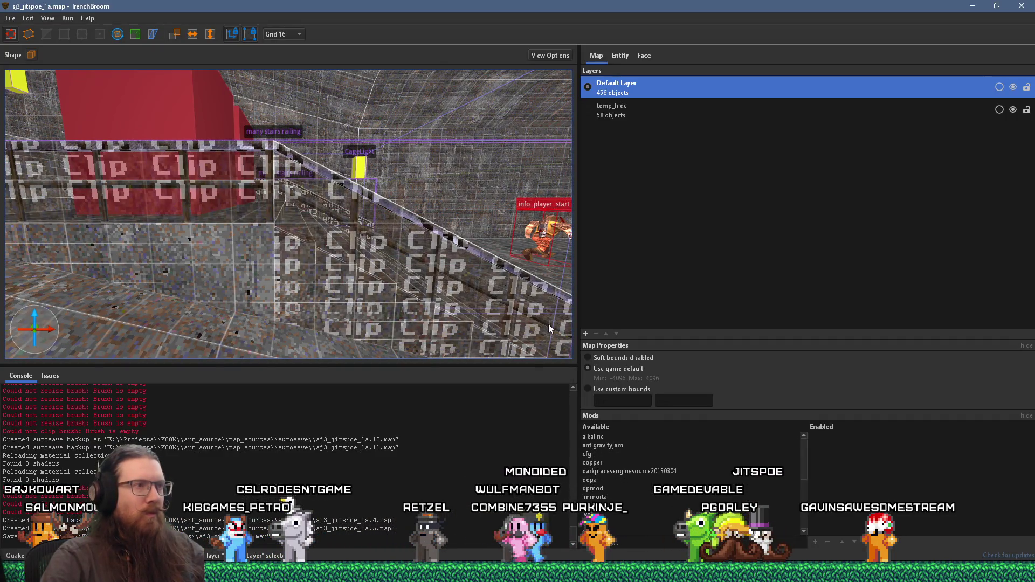
left_click(454, 243)
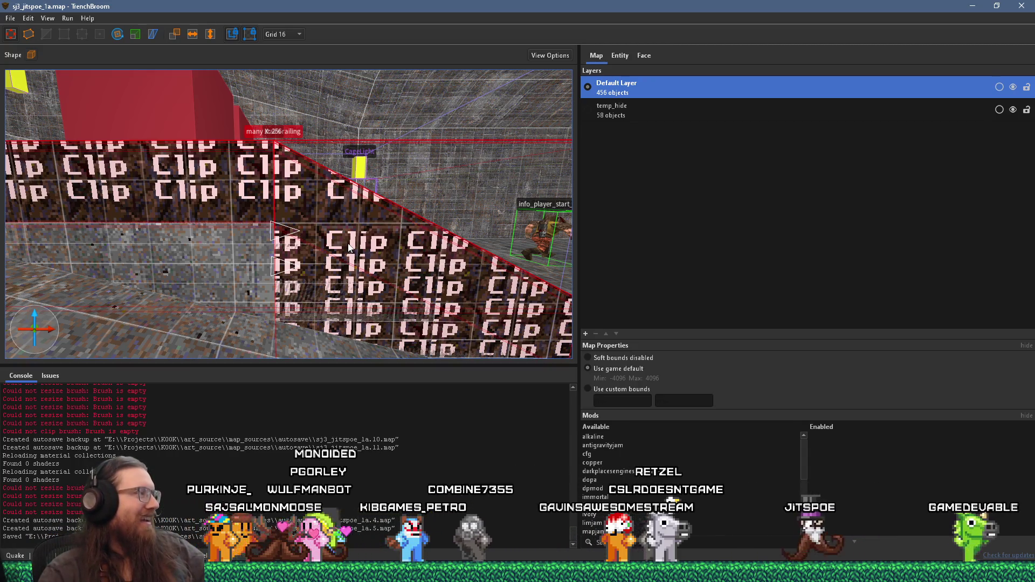
mouse_move(376, 217)
left_mouse_down()
mouse_move(206, 209)
mouse_move(225, 202)
left_mouse_up()
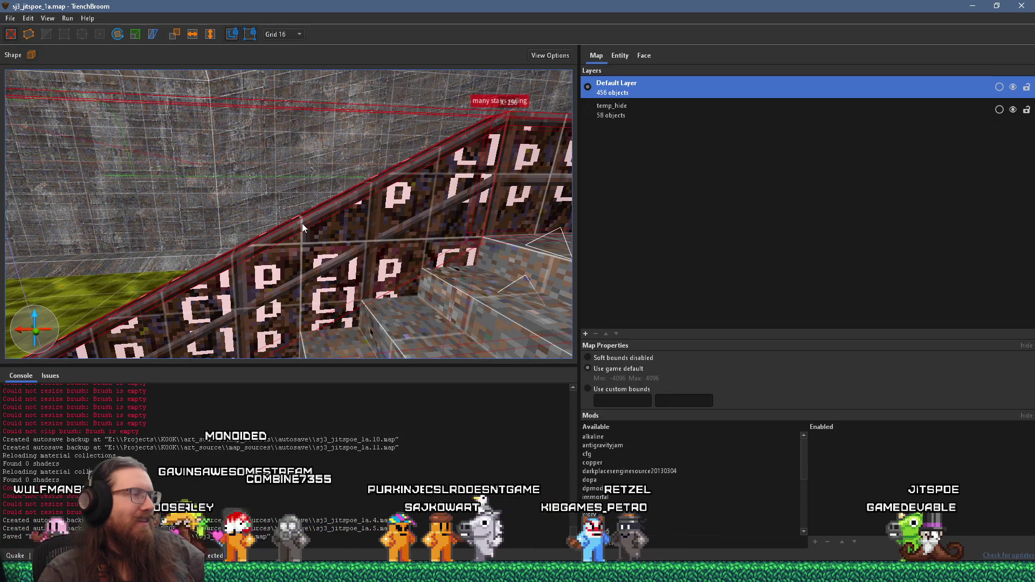
mouse_move(311, 245)
left_mouse_down()
mouse_move(361, 250)
mouse_move(342, 215)
left_mouse_up()
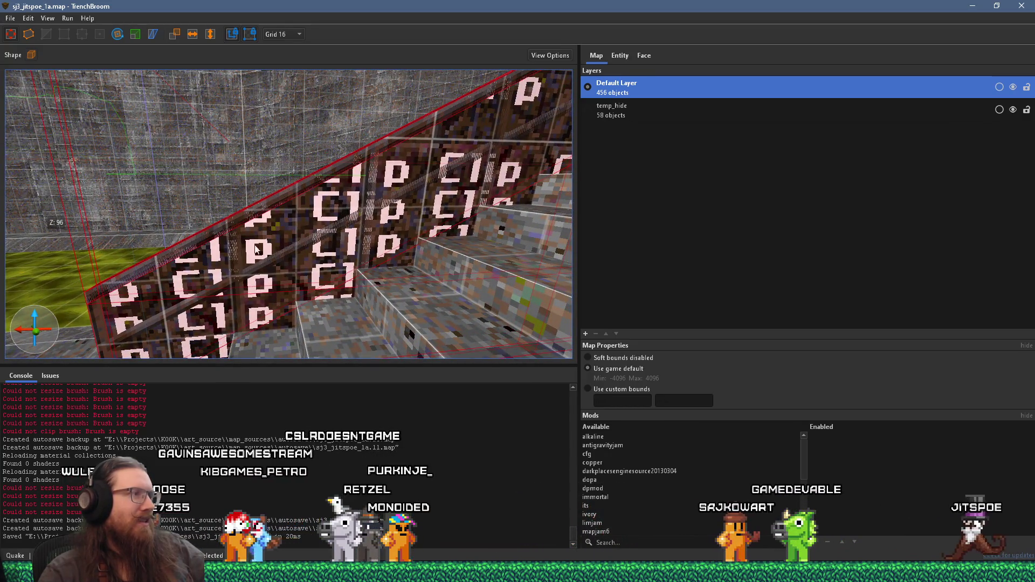
mouse_move(198, 257)
left_mouse_down()
mouse_move(365, 250)
mouse_move(162, 153)
mouse_move(248, 200)
left_mouse_up()
left_click(701, 111)
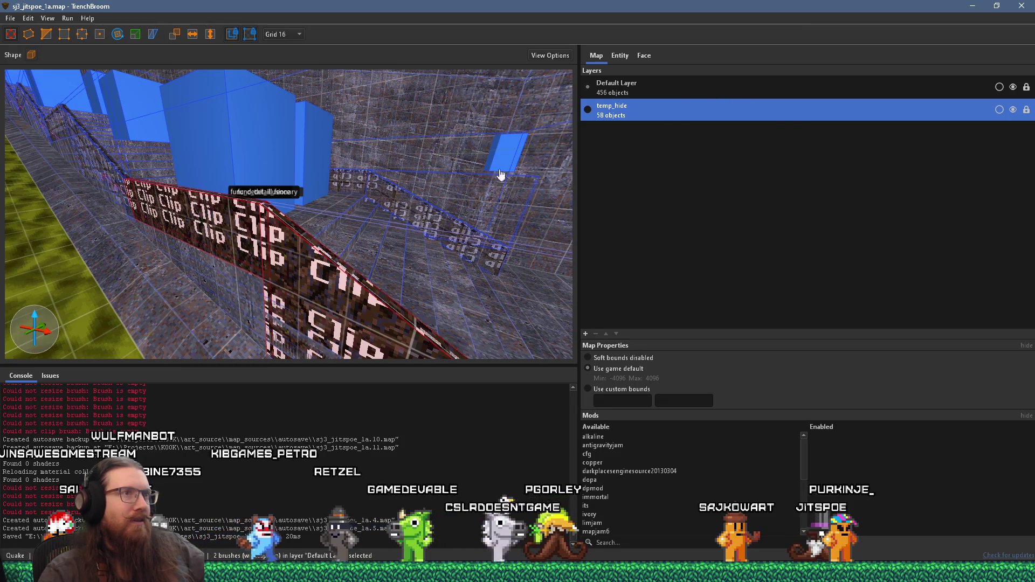
Check the temp_hide and Default Layer menus, leaving temp_hide as the current layer.
right_click(648, 115)
left_click(669, 147)
left_click(676, 96)
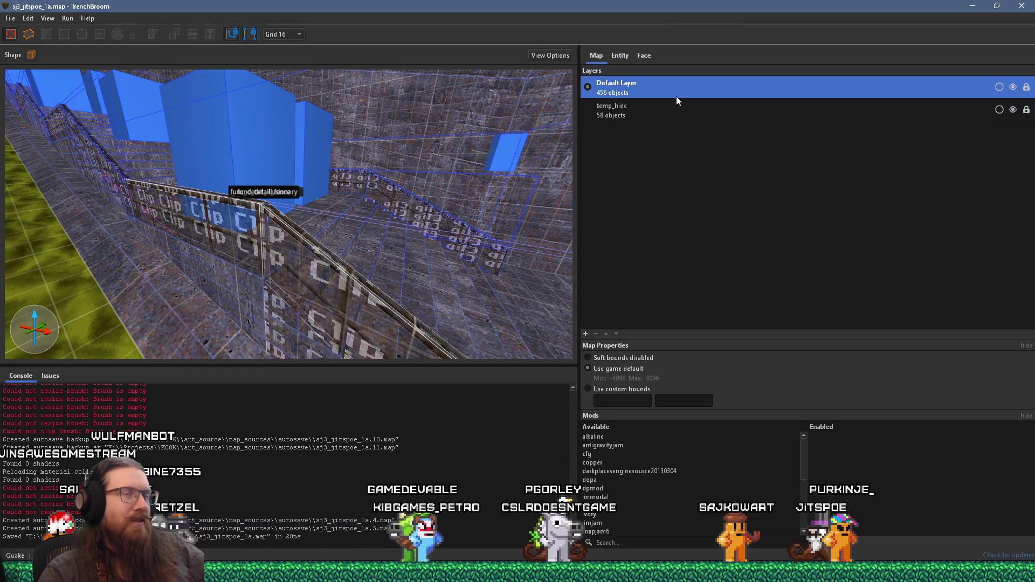
right_click(676, 96)
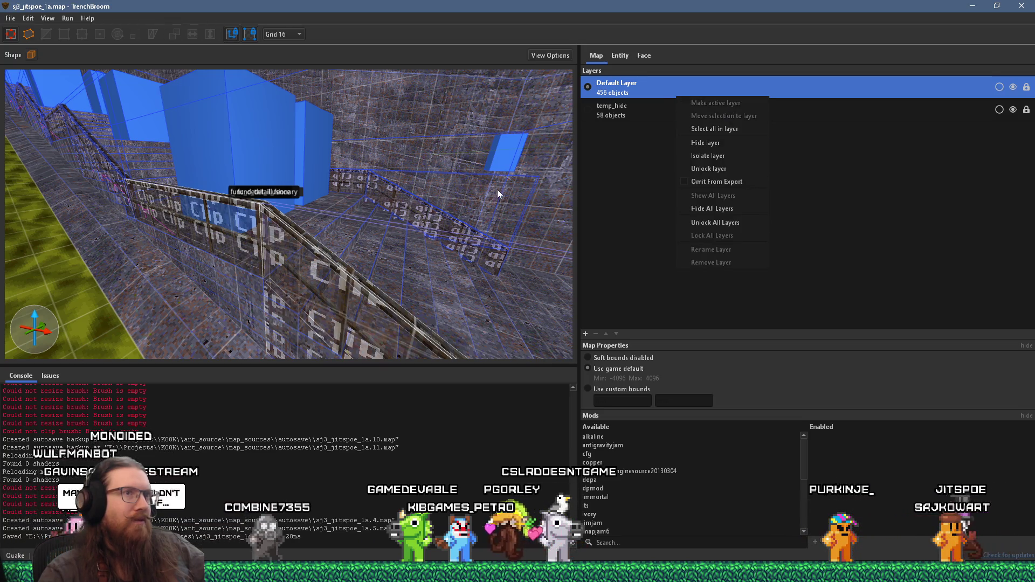
left_click(531, 186)
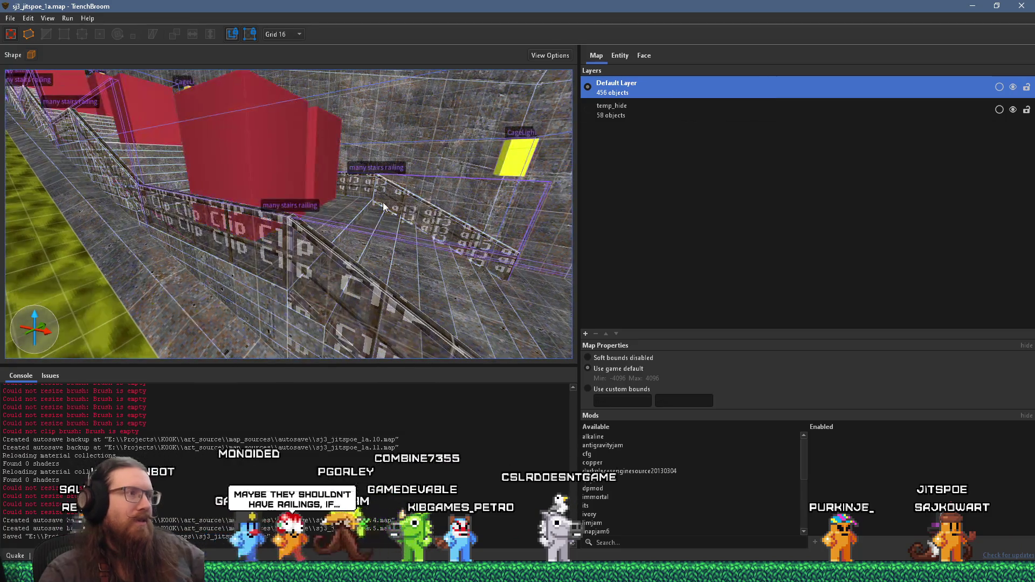
left_click(698, 119)
scroll(483, 183, "up", 3)
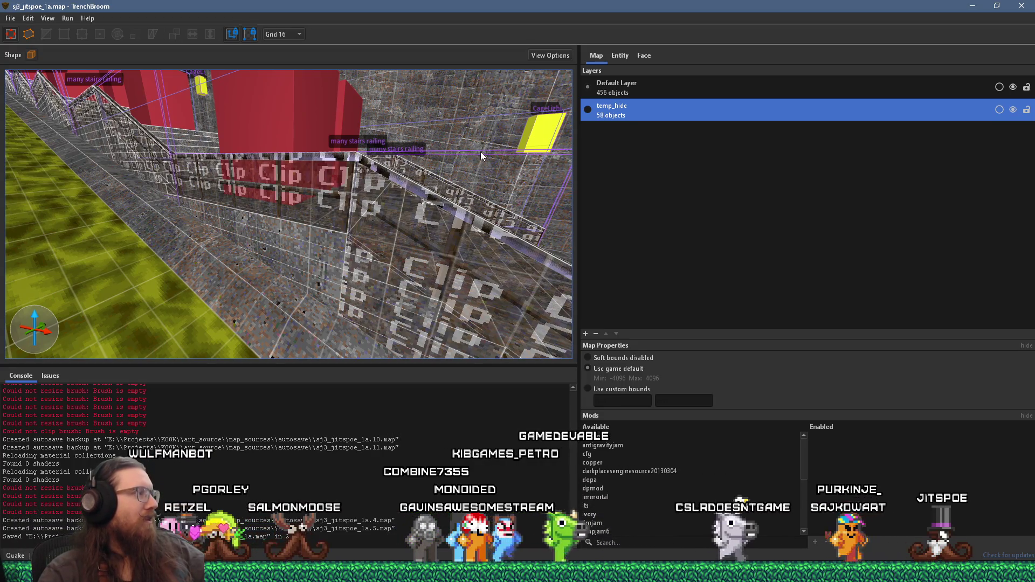
Fly the camera through the stair railing and select its railing brushes.
left_click_drag(400, 216, 421, 233)
left_click_drag(422, 235, 330, 202)
key("w")
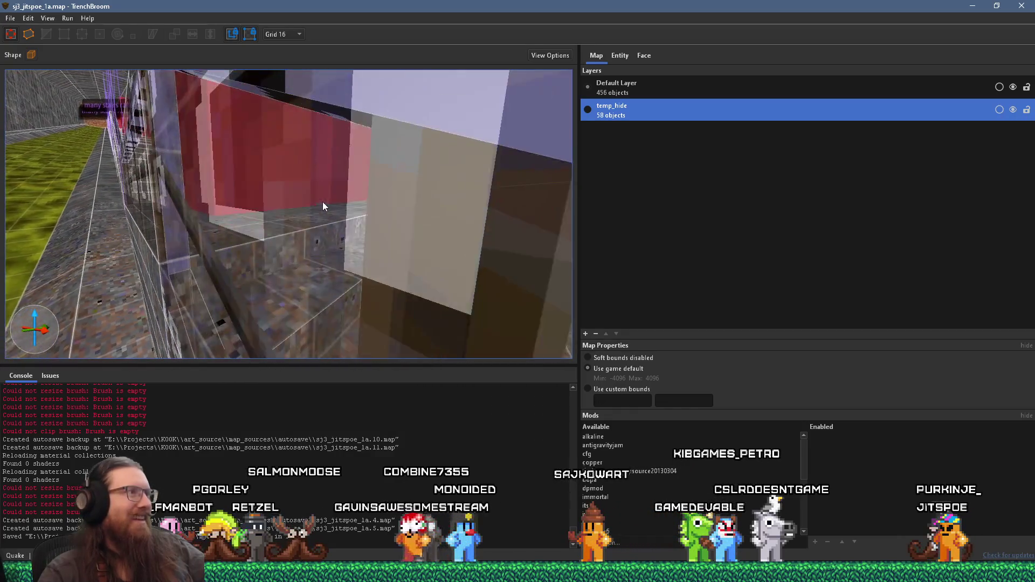
key("w")
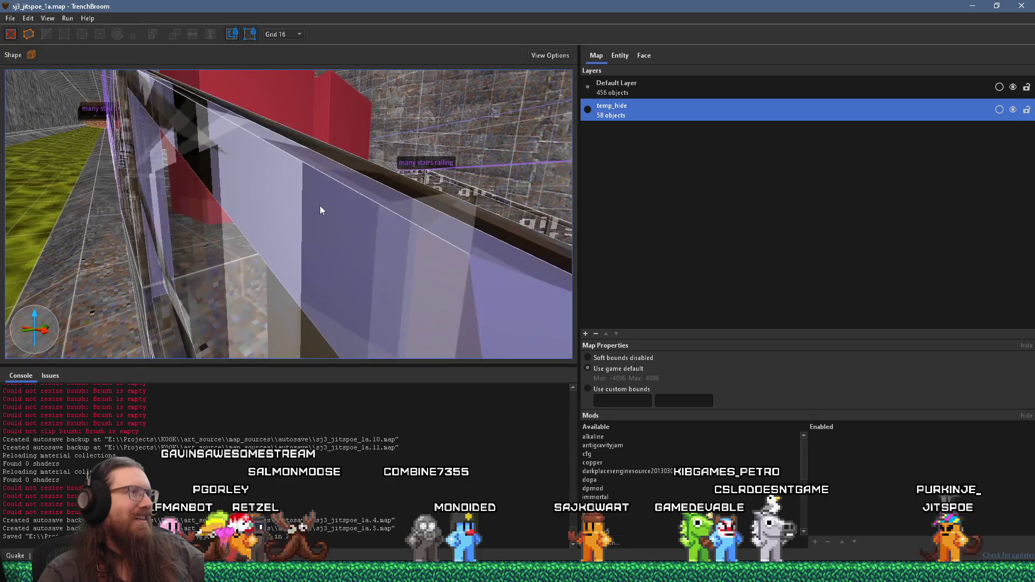
key("w")
key("w")
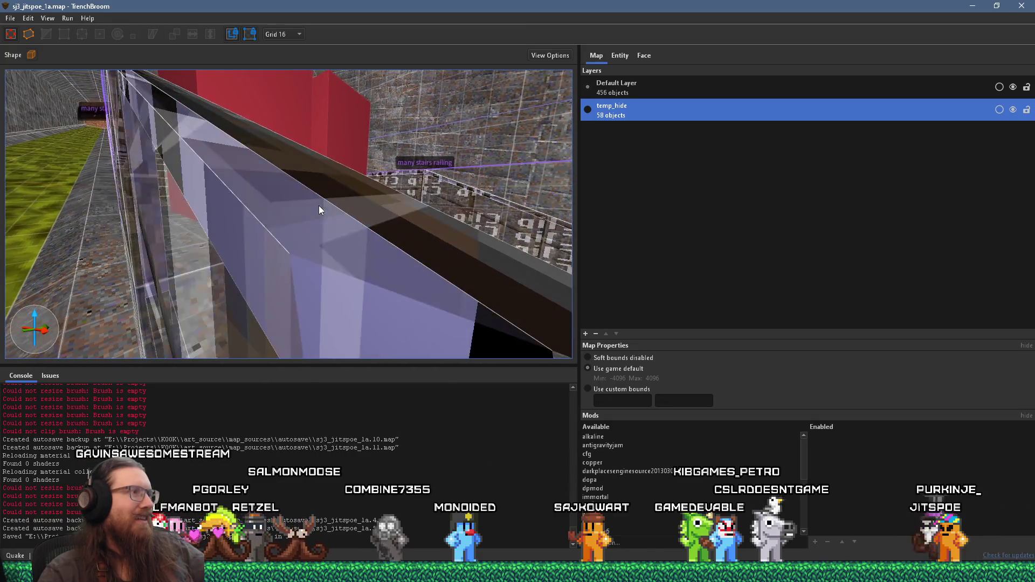
left_click(317, 209)
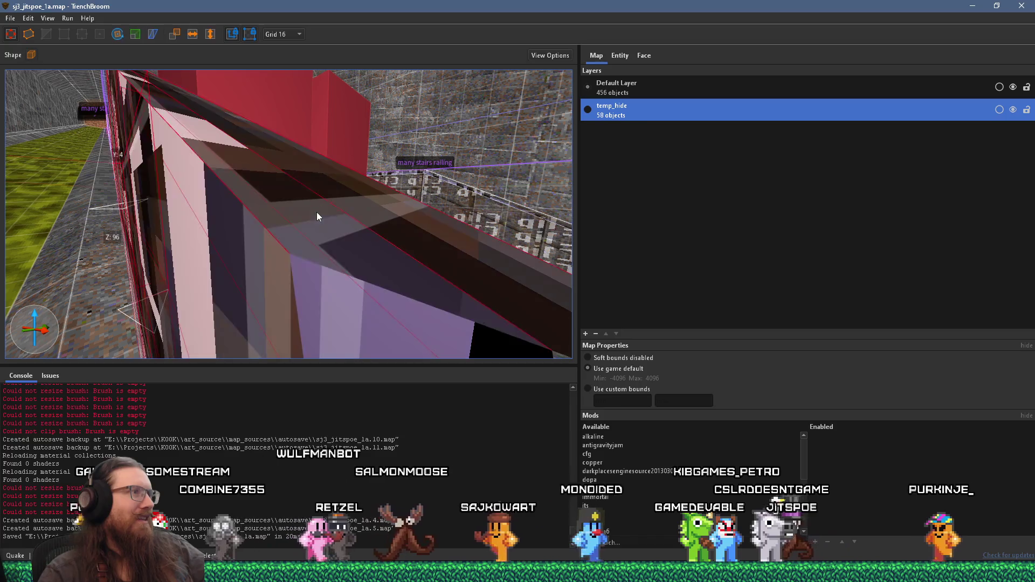
key("s")
left_click(273, 227)
key("s")
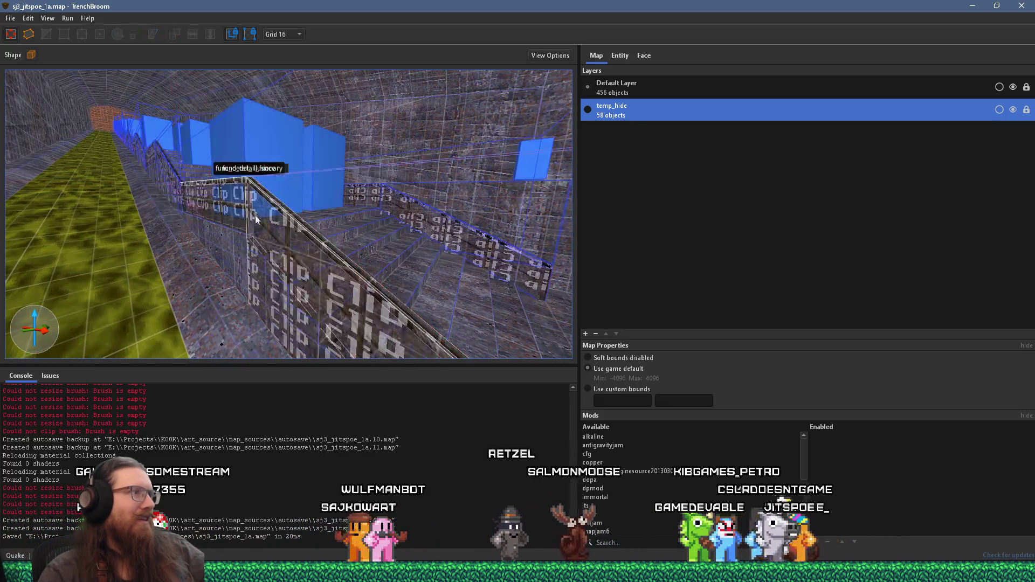
Select the top func_detail_fence railing brush and add the second railing brush.
key("w")
key("d")
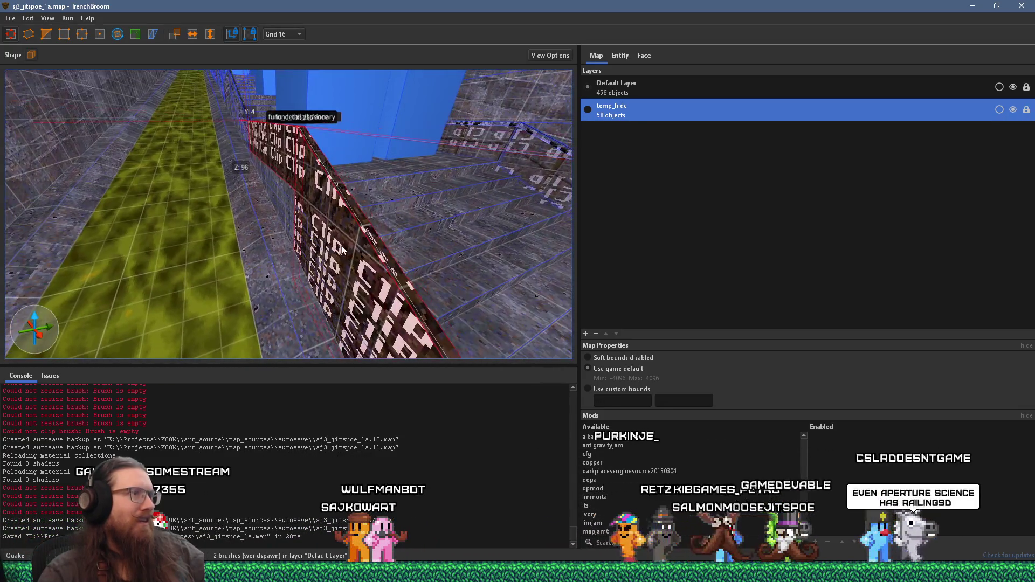
key("w")
key("w")
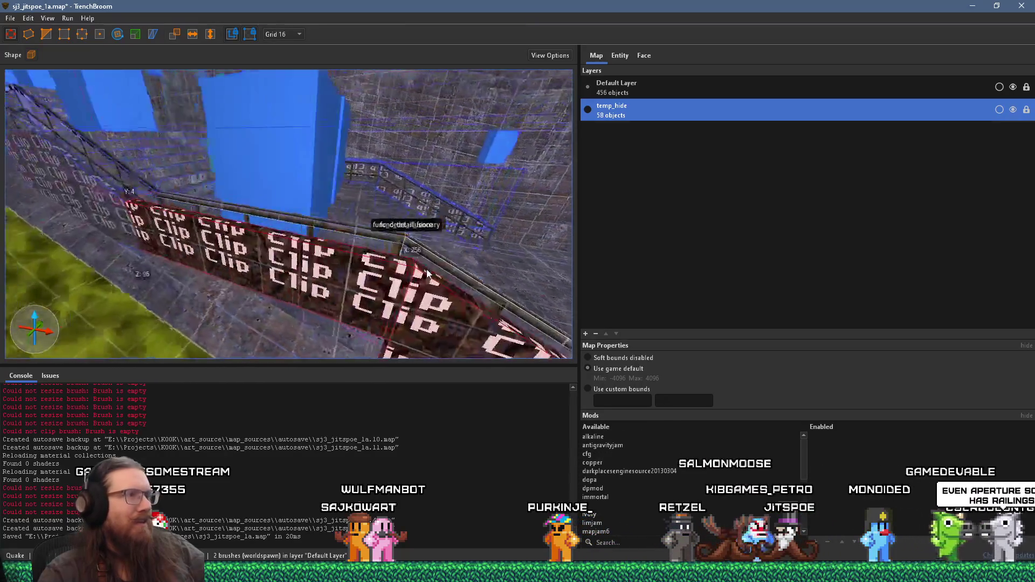
key("s")
left_click(387, 292)
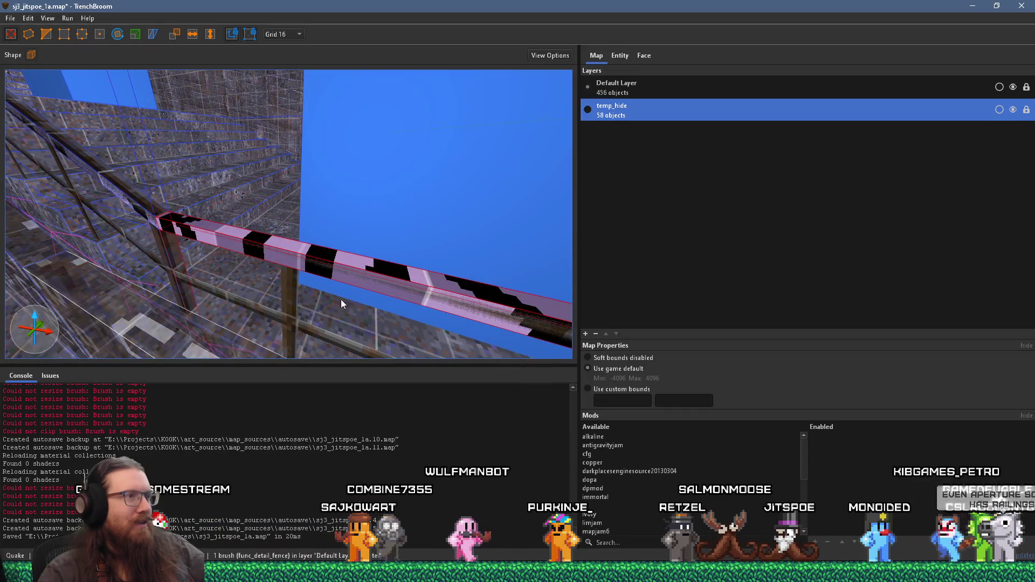
key("s")
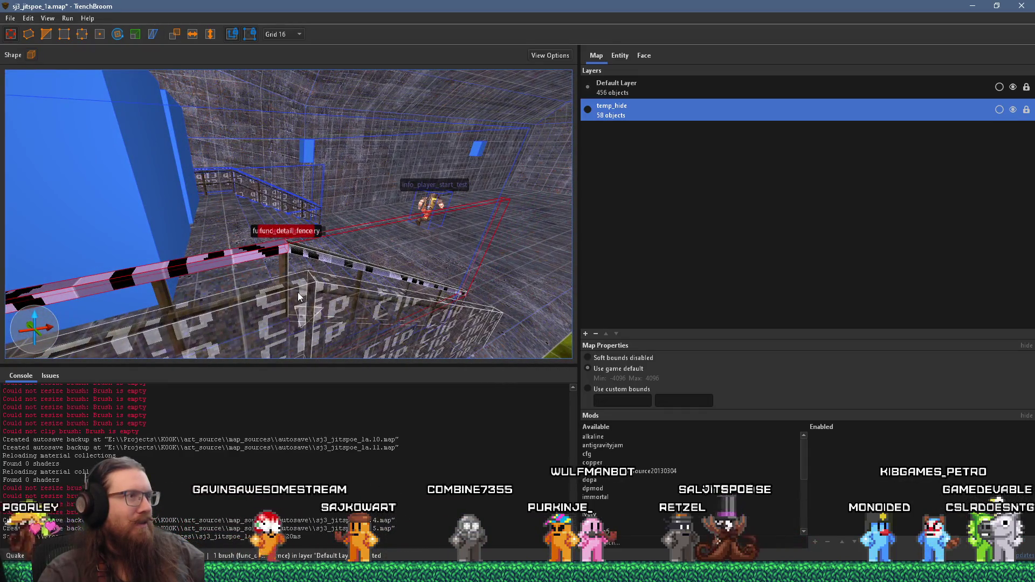
key("w")
key("s")
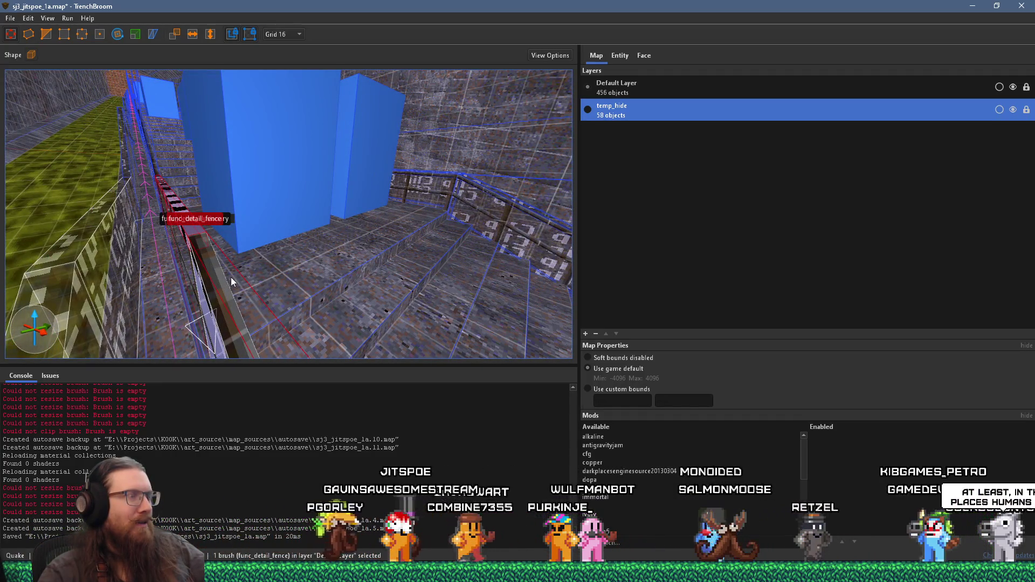
left_click(280, 285, "ctrl")
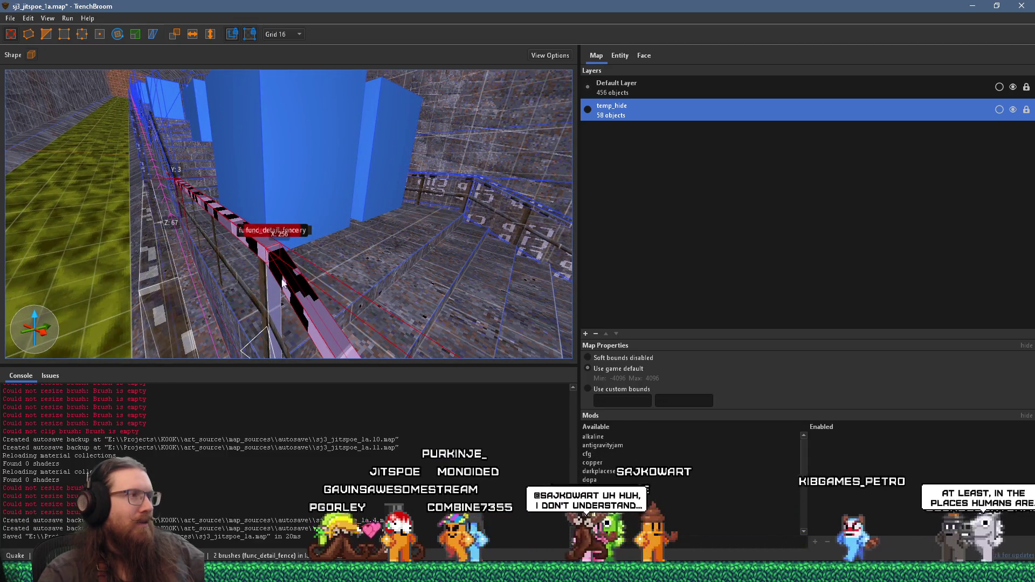
right_click(285, 276)
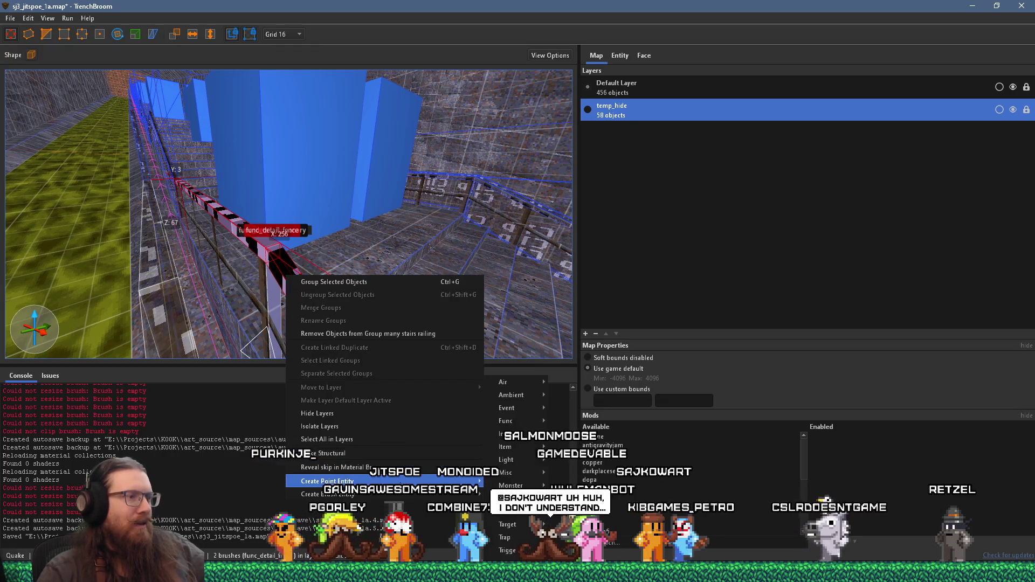
Turn the railings into func_detail_wall and shift the wall brushes 16 units on Y.
mouse_move(406, 496)
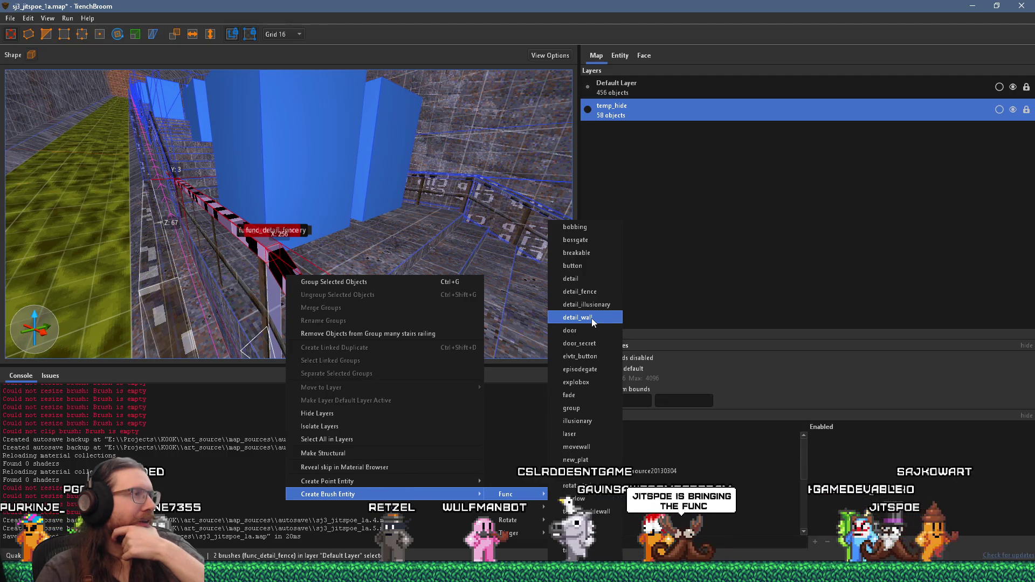
left_click(591, 318)
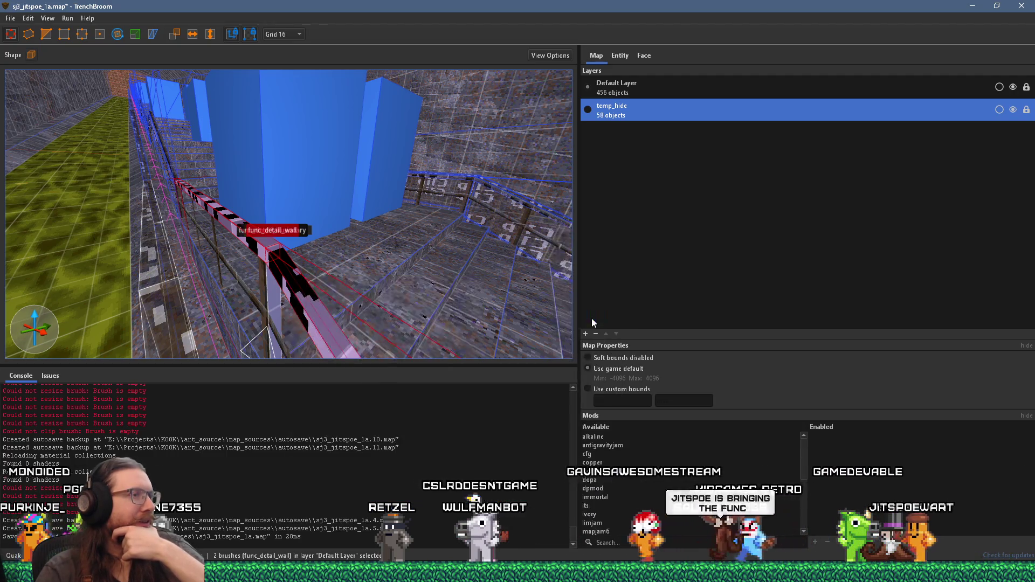
left_click(316, 254)
double_click(316, 253)
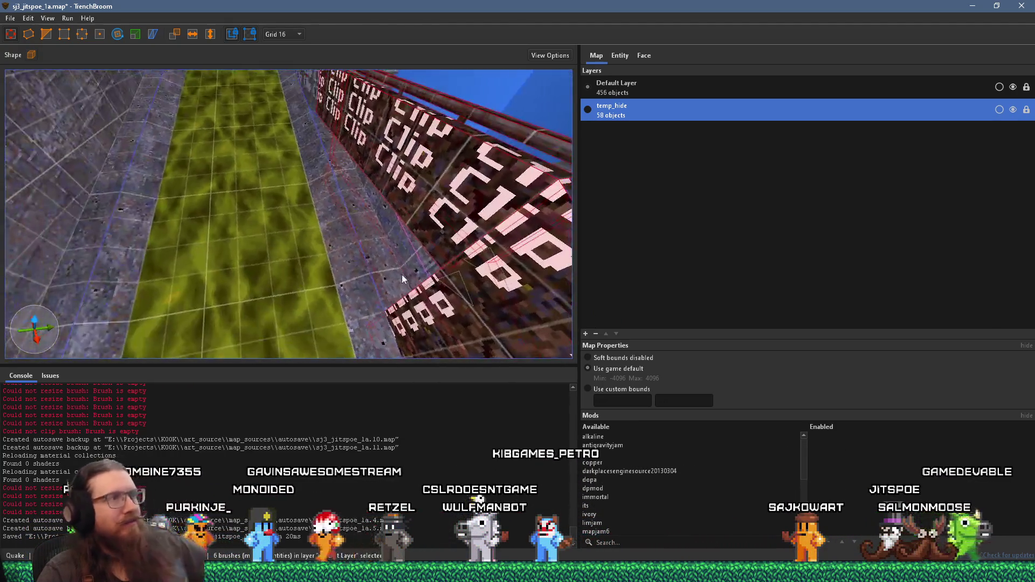
mouse_move(348, 294)
left_mouse_down()
mouse_move(263, 287)
mouse_move(257, 253)
mouse_move(360, 276)
left_mouse_up()
Save the map and select the info_player_start_test entity.
left_click(11, 18)
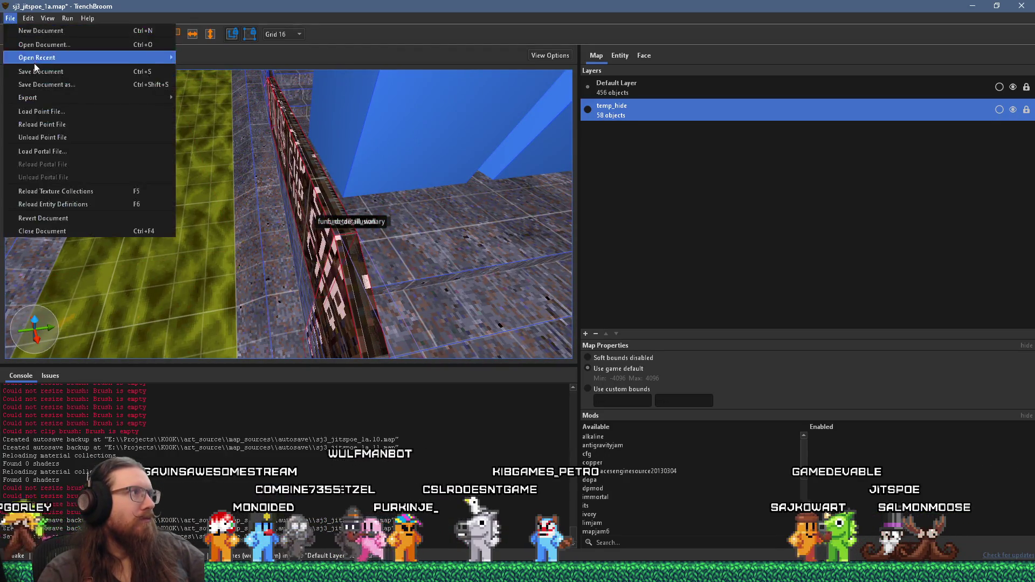
left_click(35, 71)
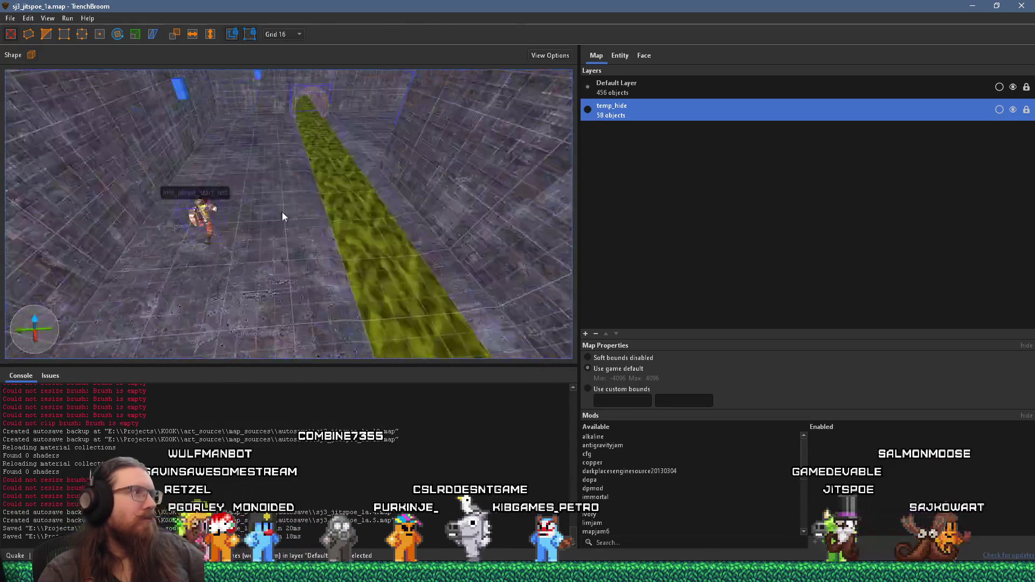
scroll(291, 218, "up", 3)
left_click(355, 216)
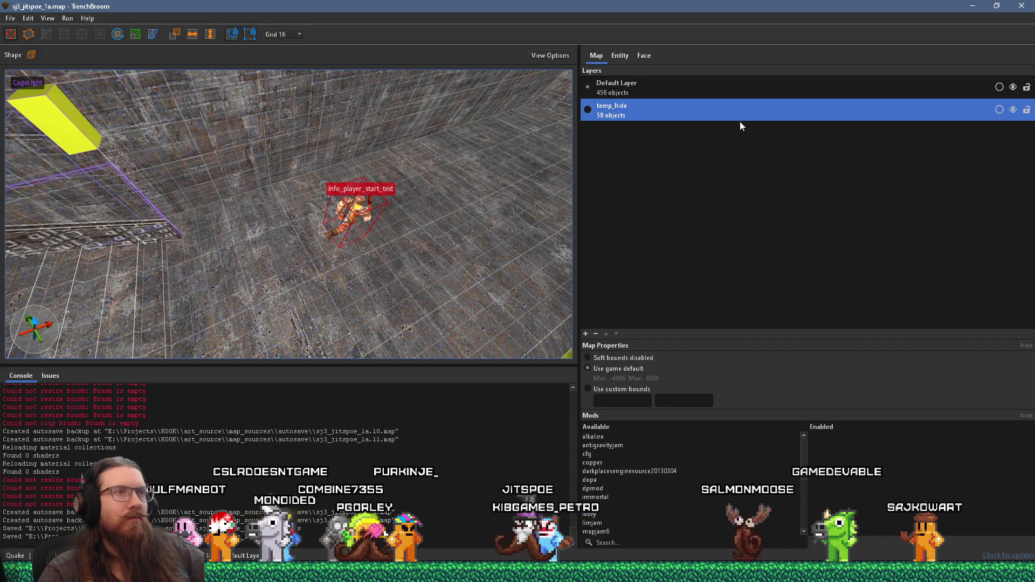
Move the selected temp_hide objects into the Default Layer.
left_click(737, 94)
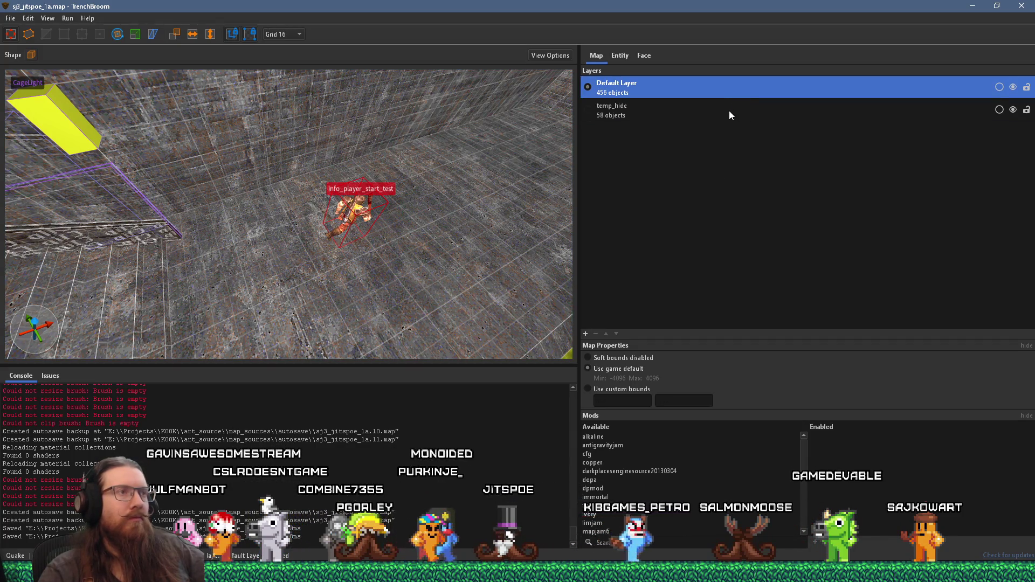
left_click(729, 111)
right_click(729, 111)
left_click(794, 141)
right_click(671, 93)
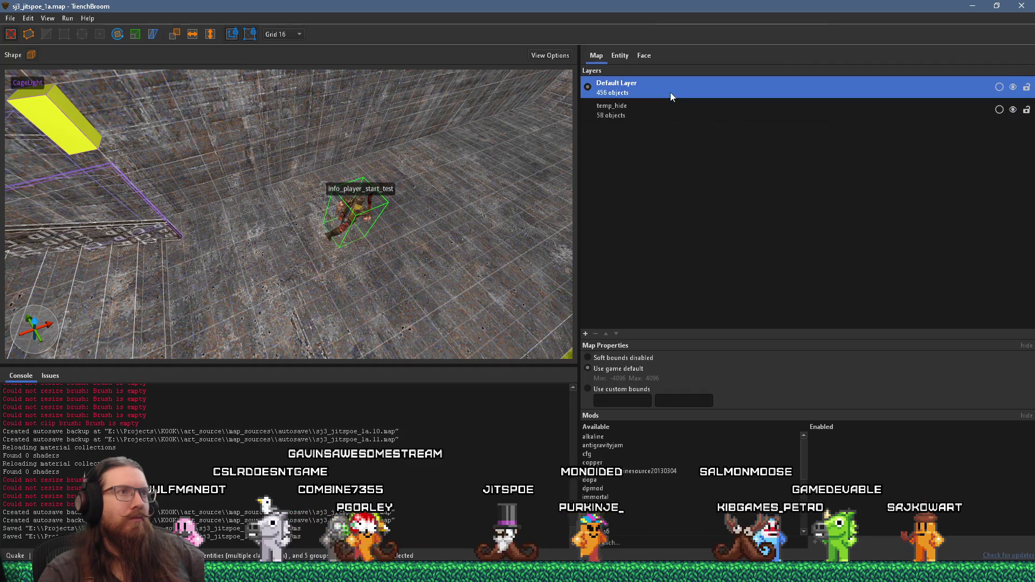
left_click(723, 112)
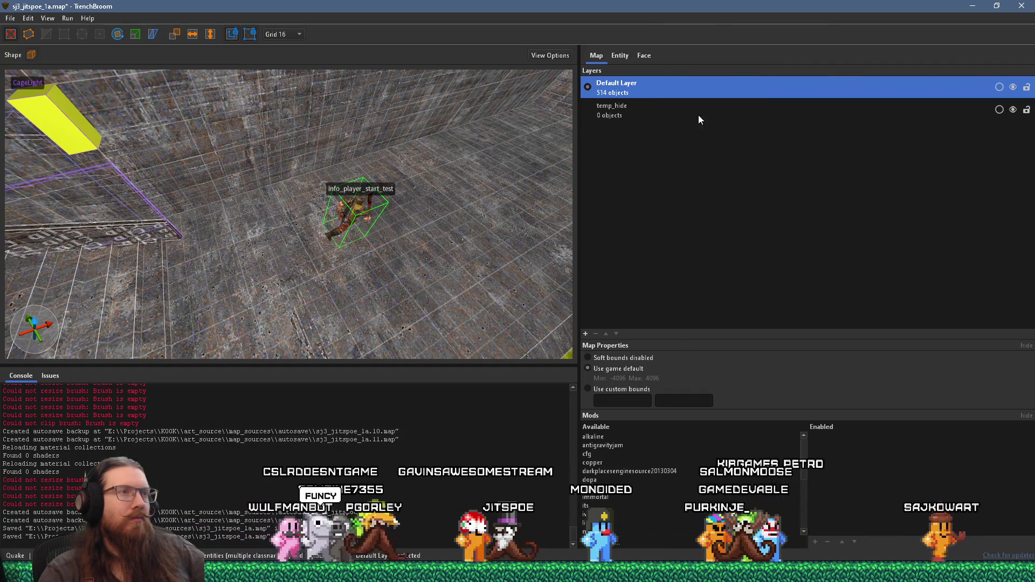
left_click(647, 116)
scroll(456, 166, "up", 5)
Replace info_player_start_test with a new player spawn entity on the floor.
left_click(438, 231)
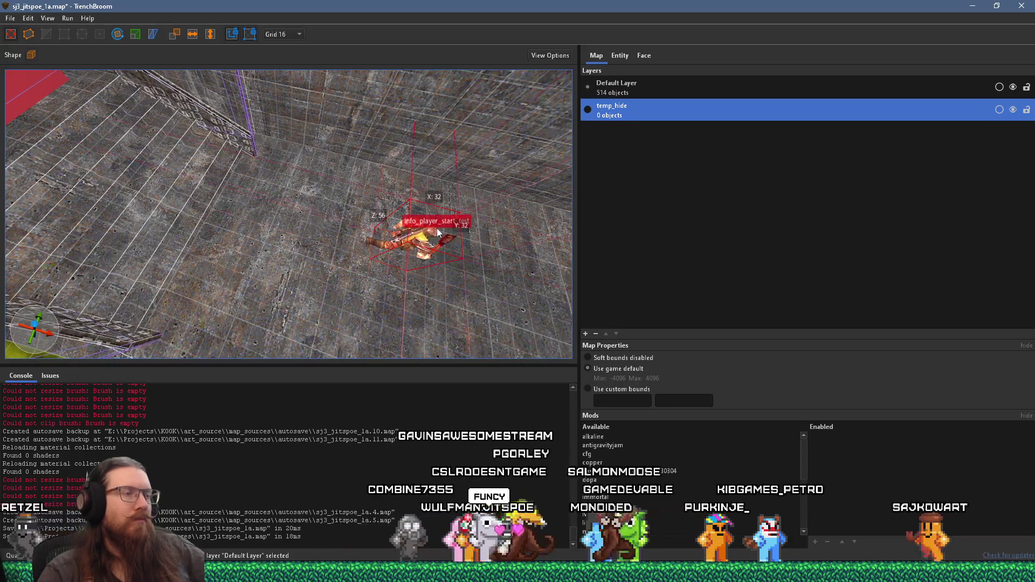
key("Delete")
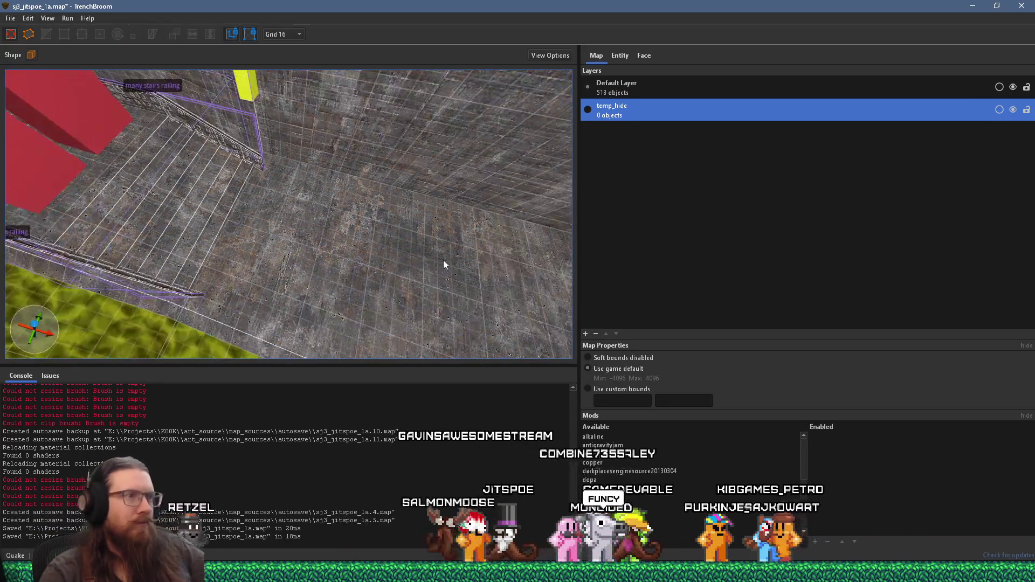
right_click(392, 222)
mouse_move(467, 402)
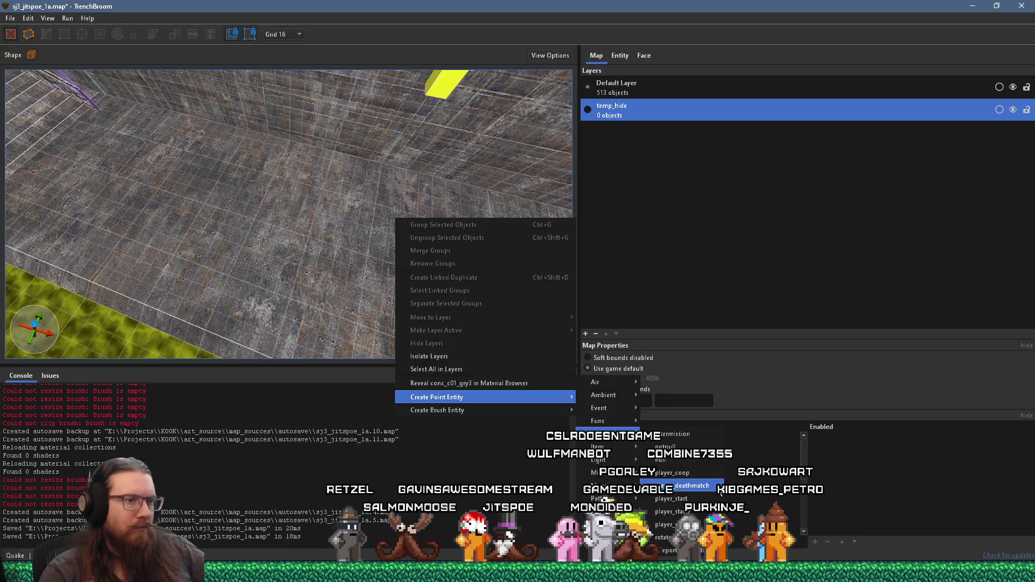
left_click(666, 525)
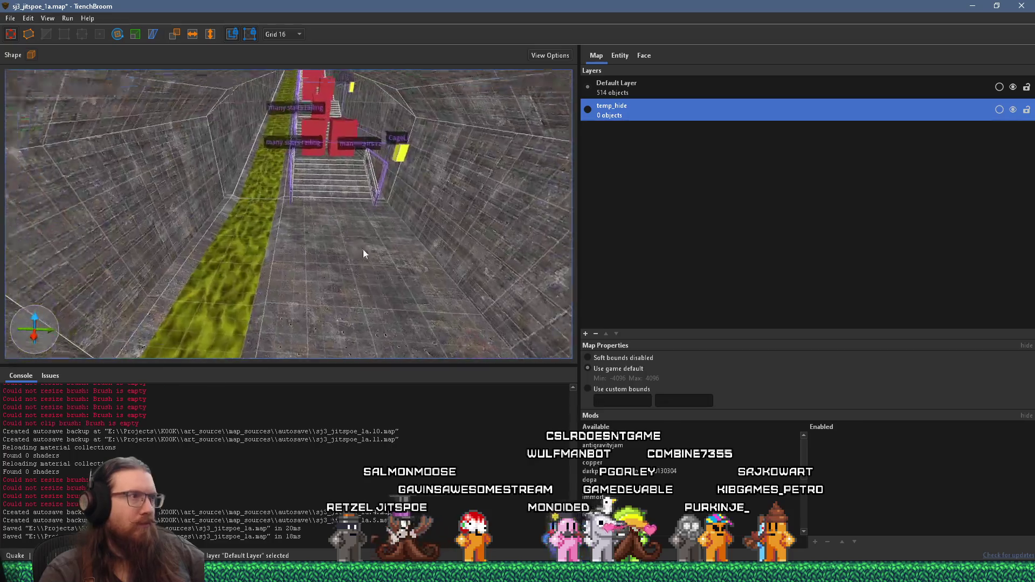
Save the map and compile it with the alkaline dev profile.
left_click(11, 17)
left_click(39, 69)
left_click(82, 21)
left_click(85, 31)
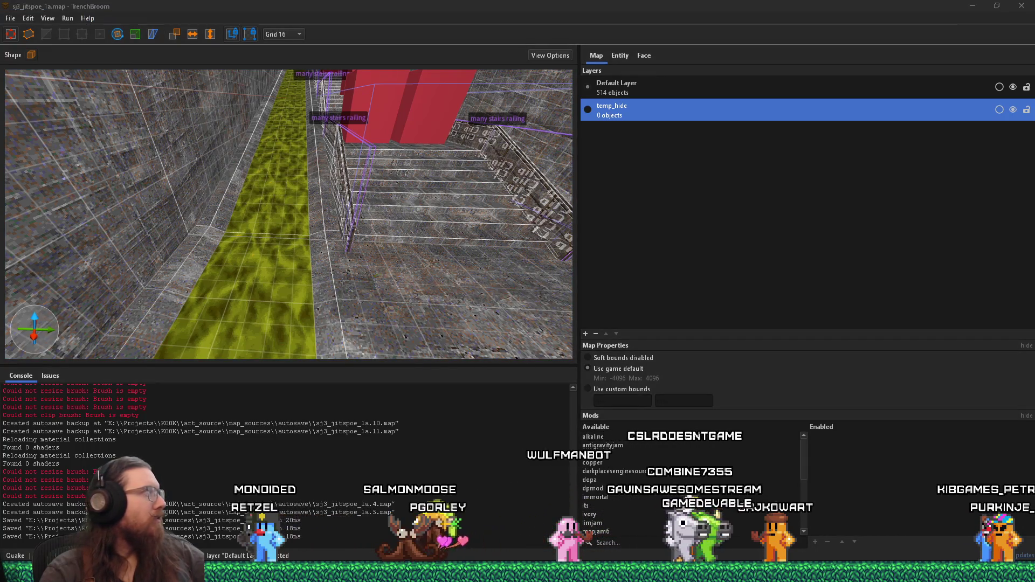
left_click(74, 20)
left_click(78, 27)
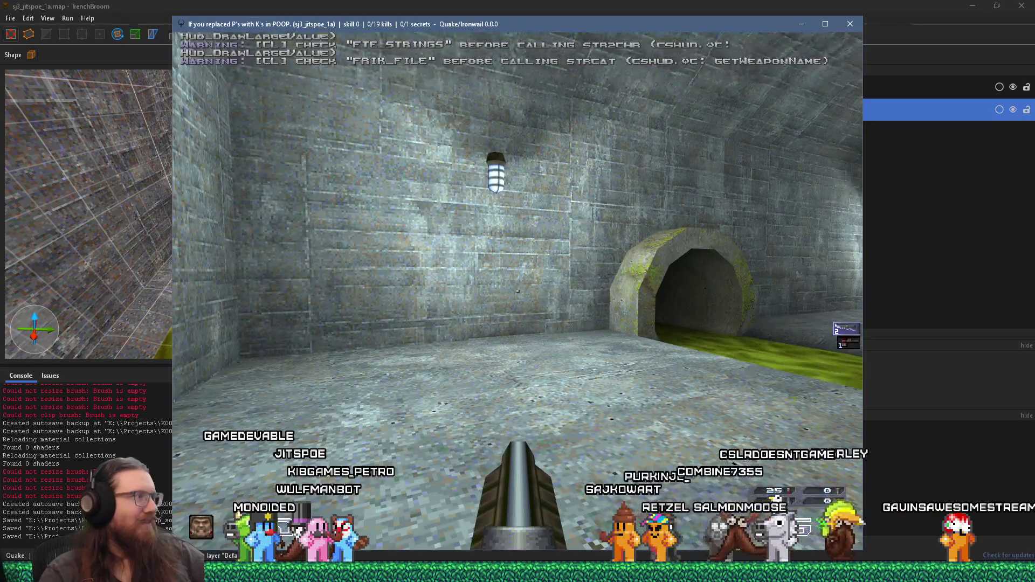
Playtest through the tunnel and up the slime-channel stairs to the railing.
key("w")
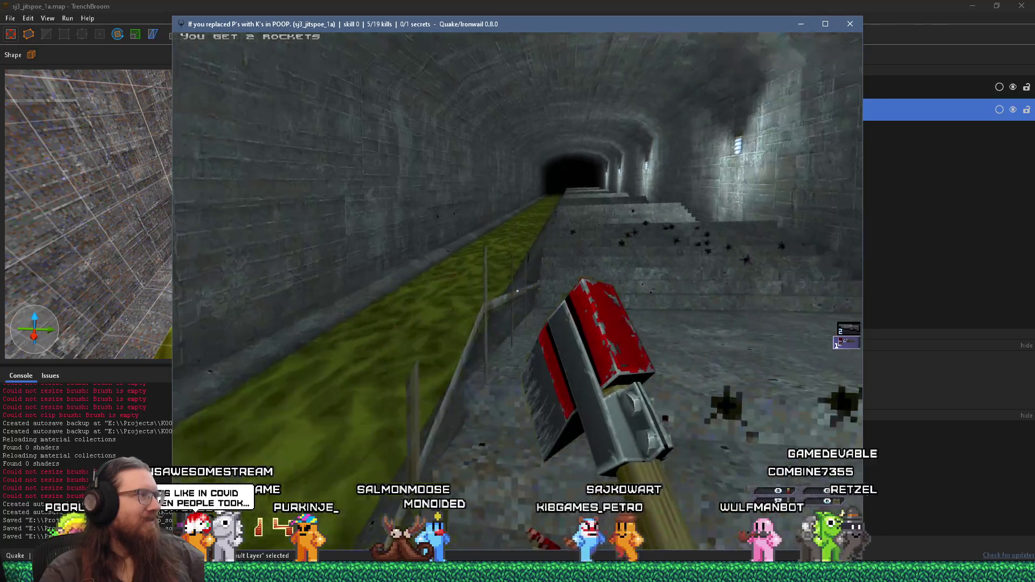
key("s")
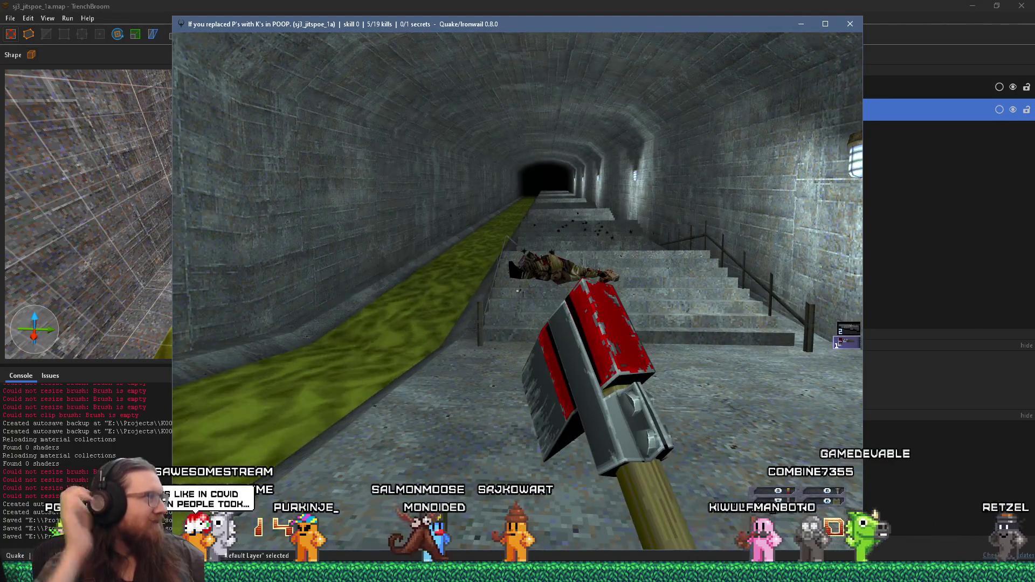
key("w")
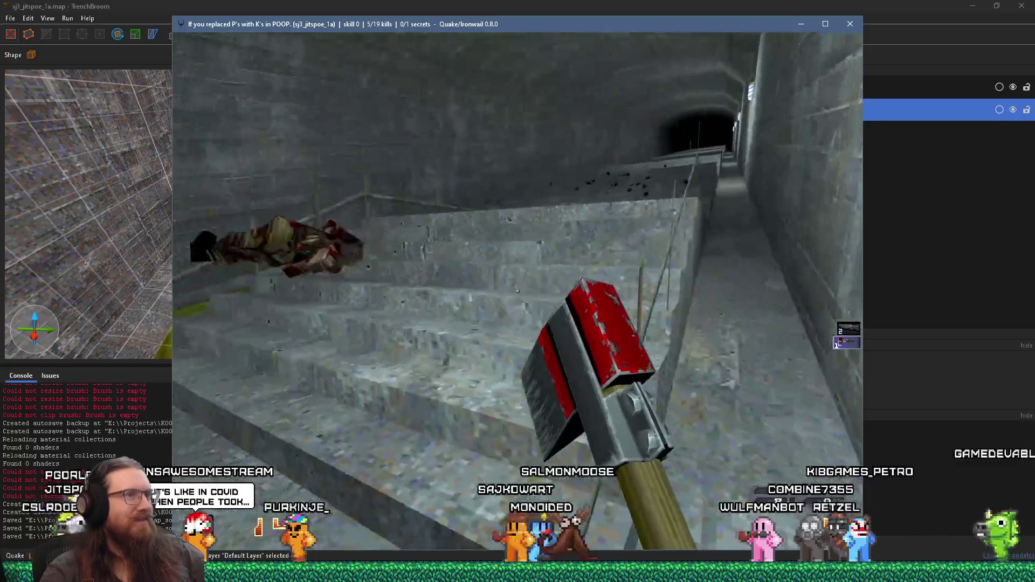
key("ctrl")
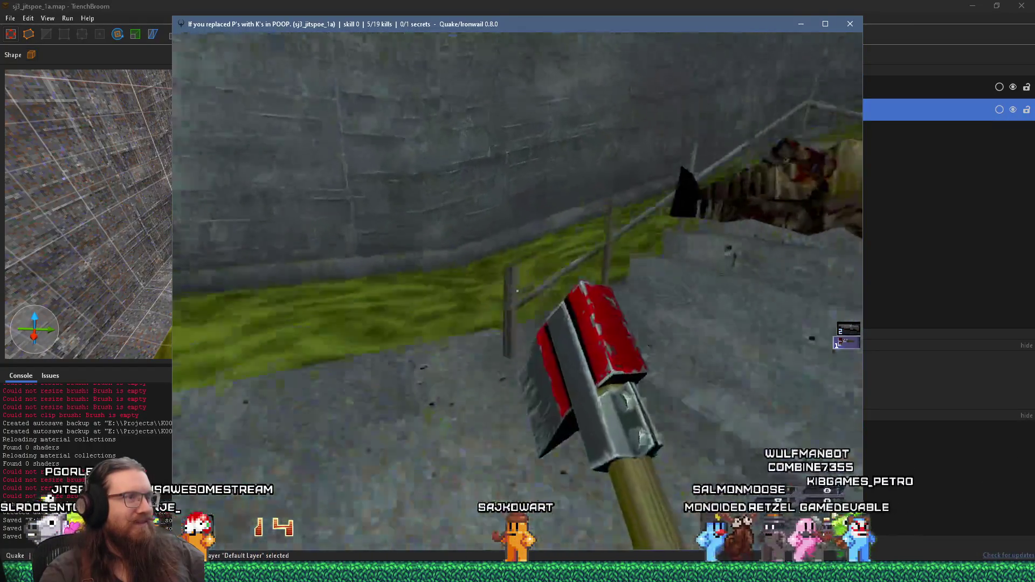
key("w")
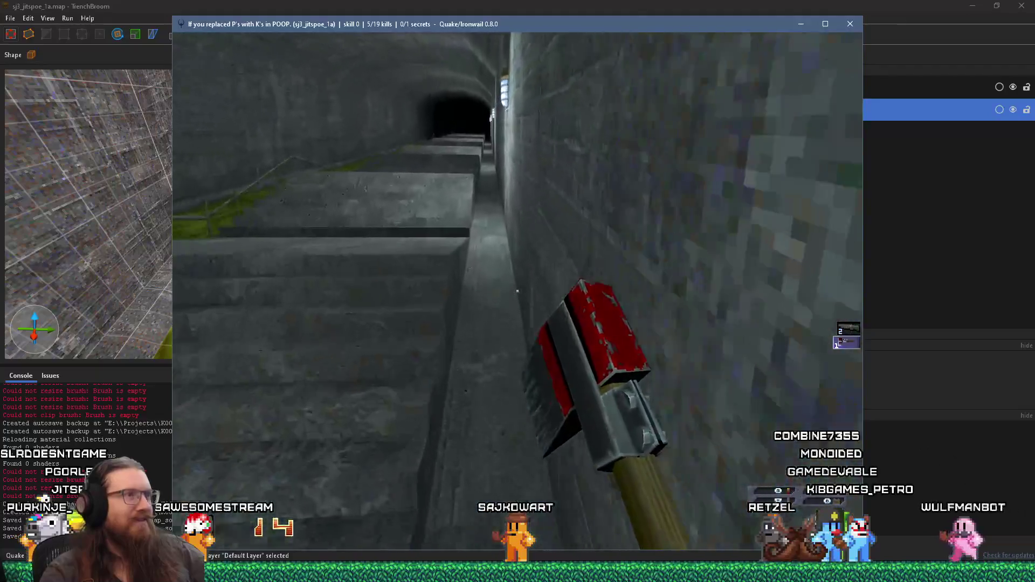
mouse_move(518, 291)
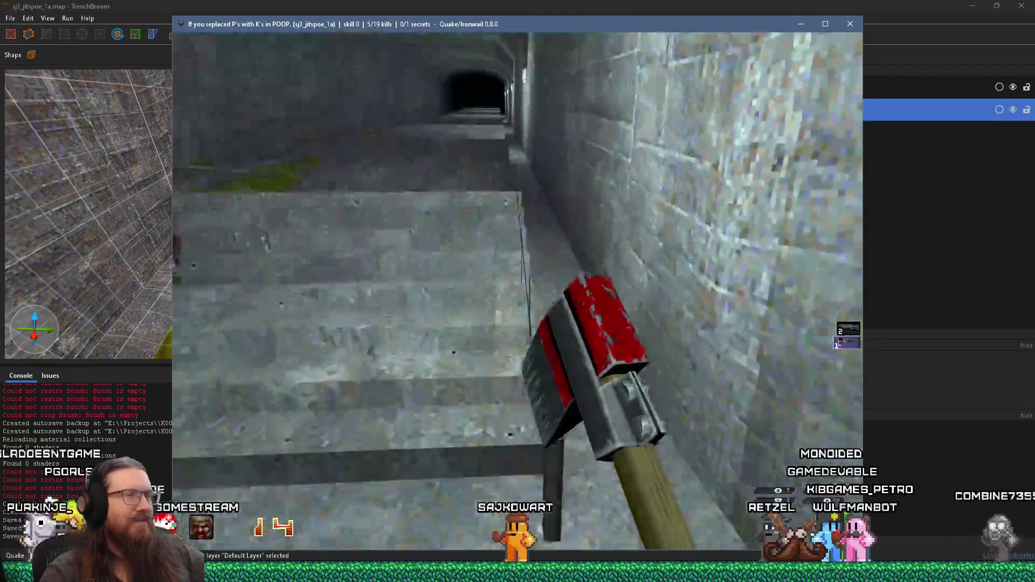
key("s")
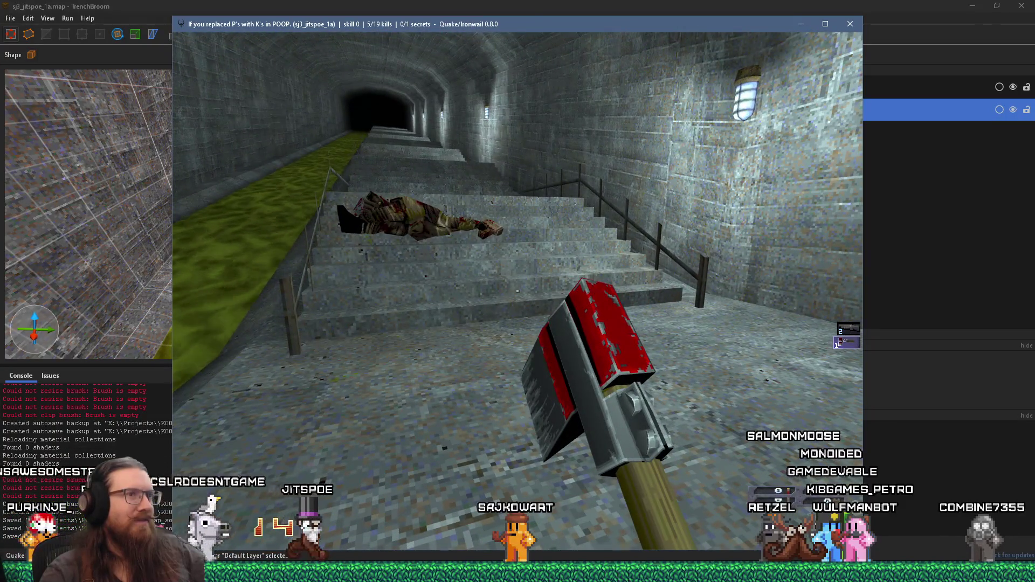
key("w")
Exit Ironwail with the quit console command.
key("grave")
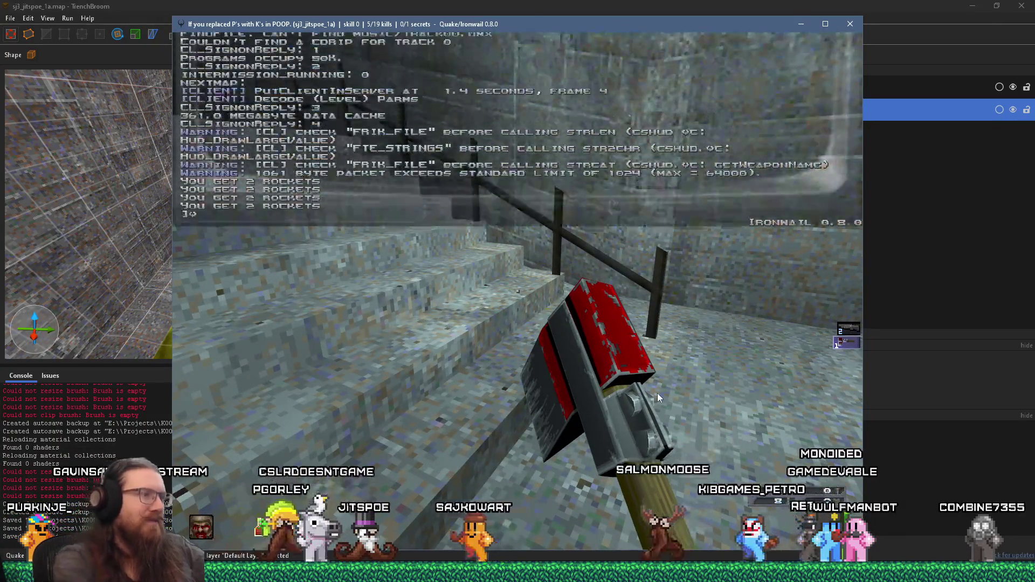
type("quit")
key("Return")
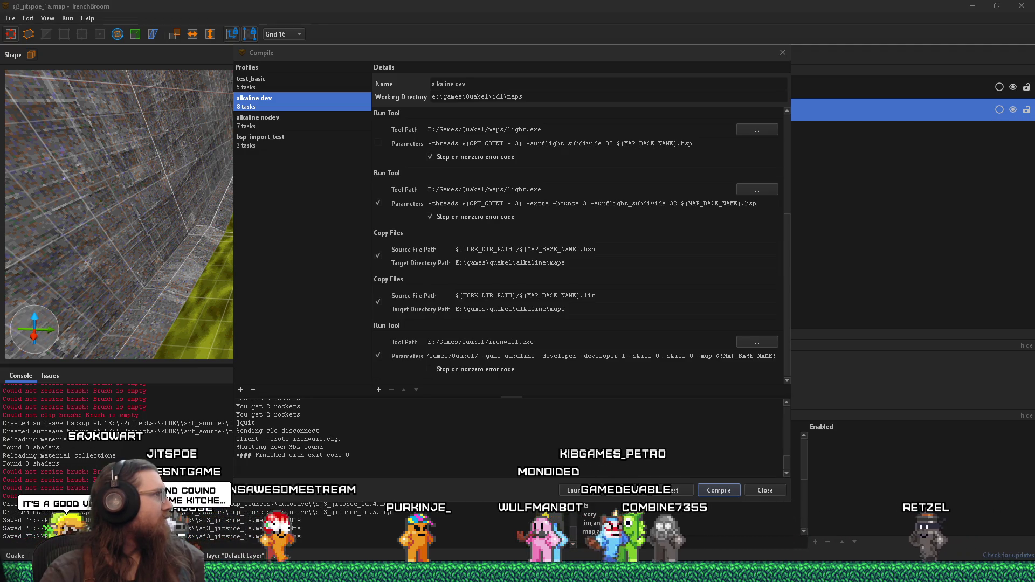
Switch from the finished compile to Discord's q1-mapping-help channel.
key("alt+Tab")
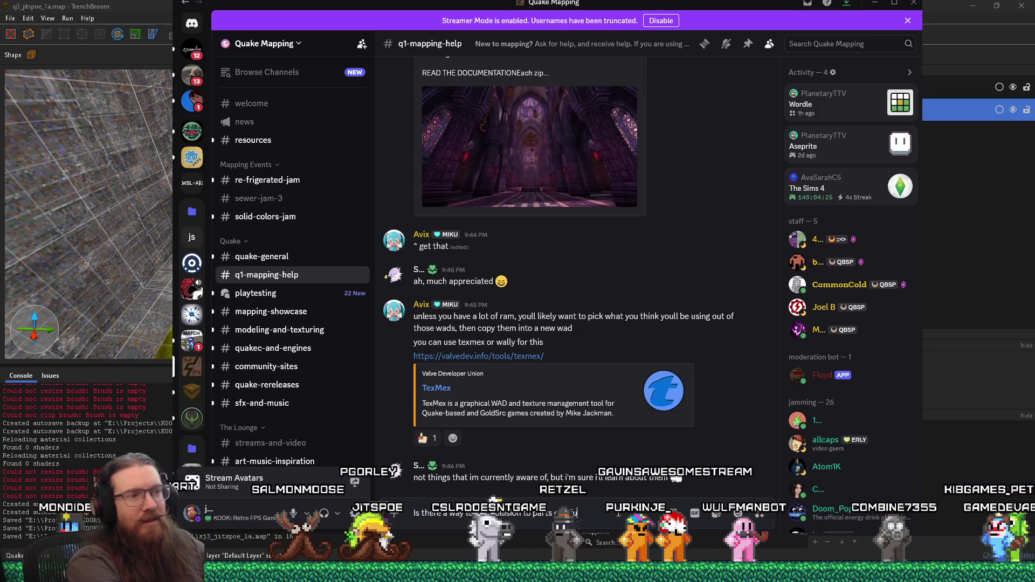
Finish and send the question about a func_detail_illusionary railing with a skip brush for collision.
type("nc_detail_illusionary")
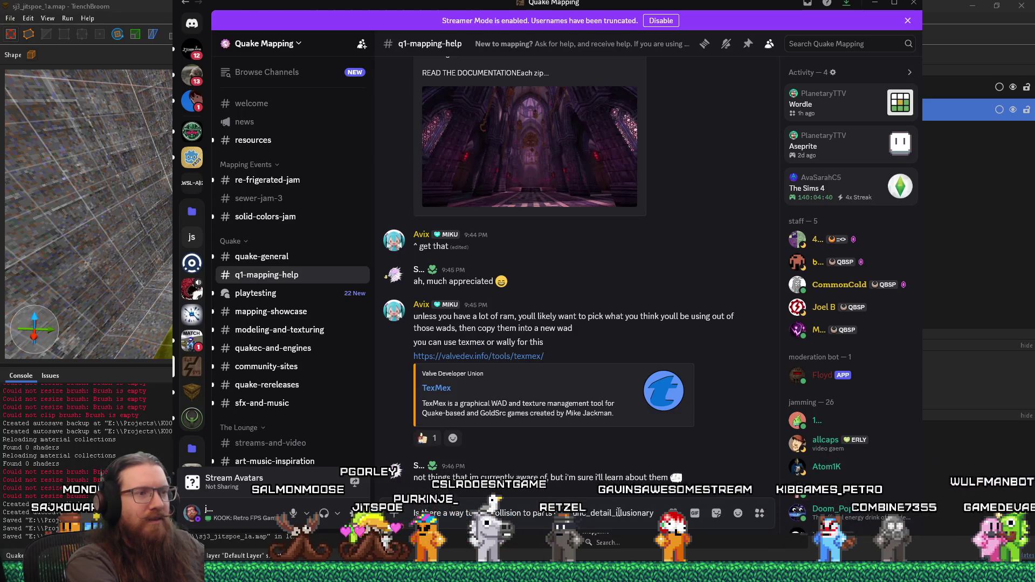
type(" without")
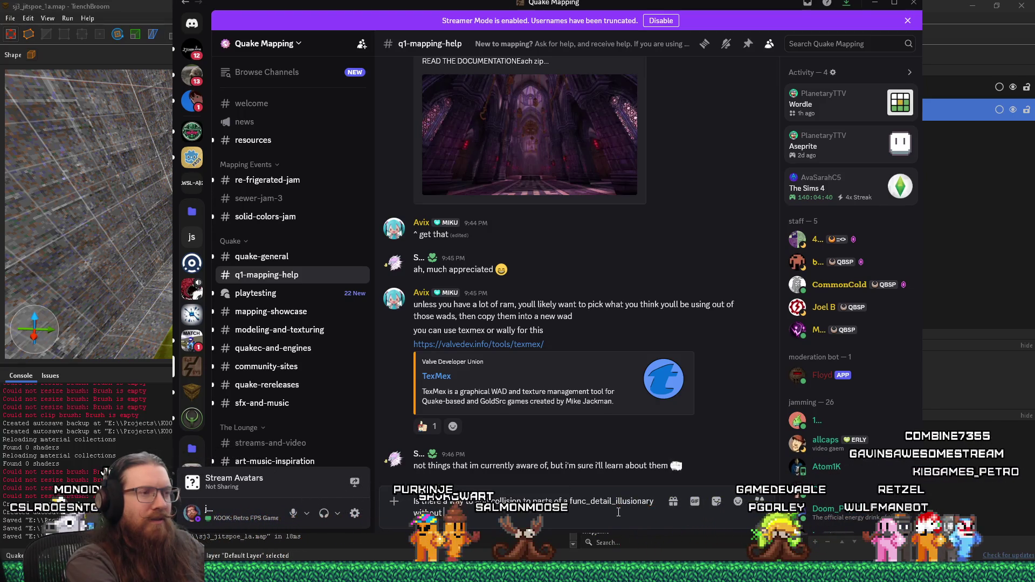
type("cutting")
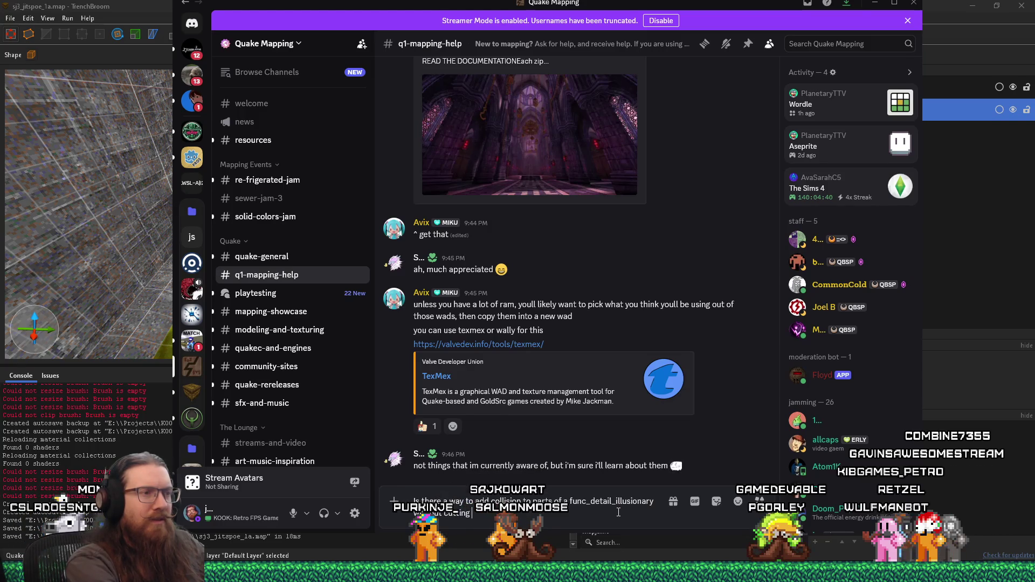
type(" off ")
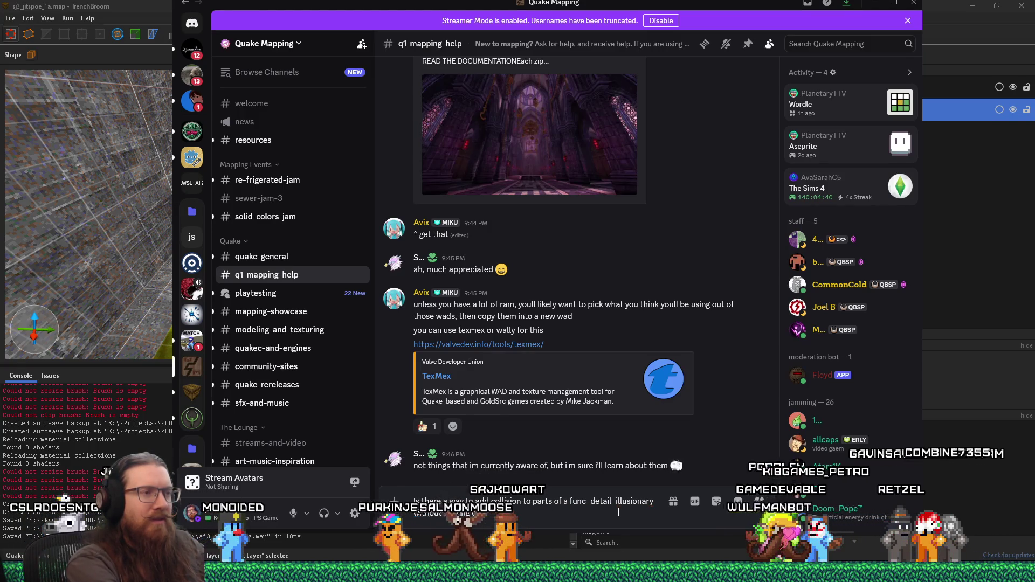
type("the mesh? I tried having")
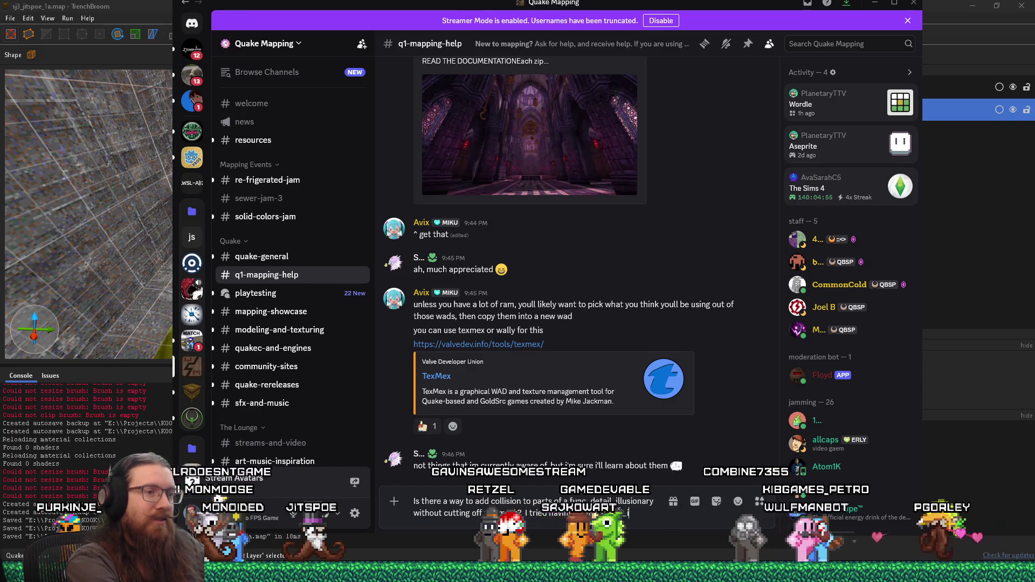
type("ary railing and")
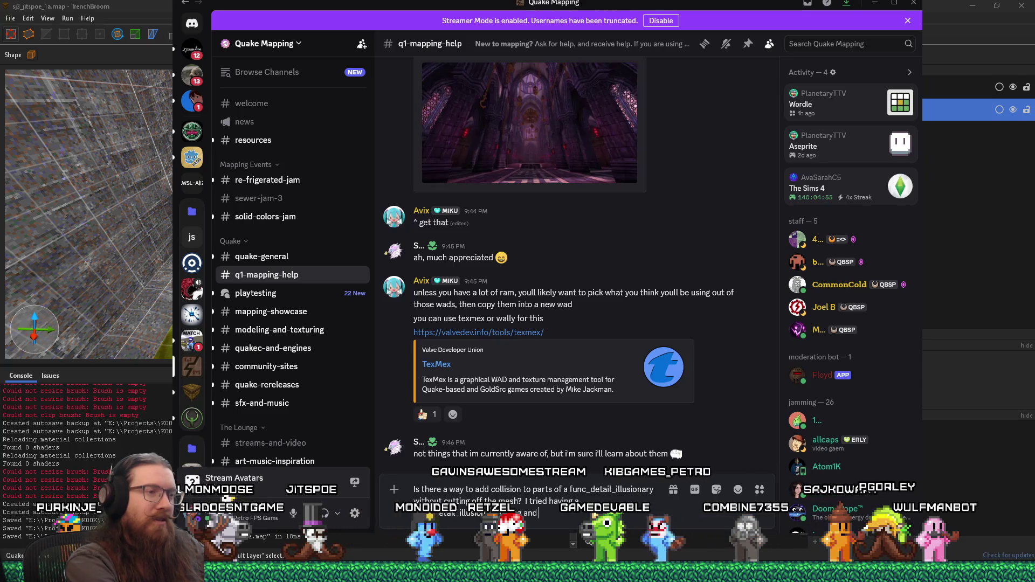
type(" added a skip t")
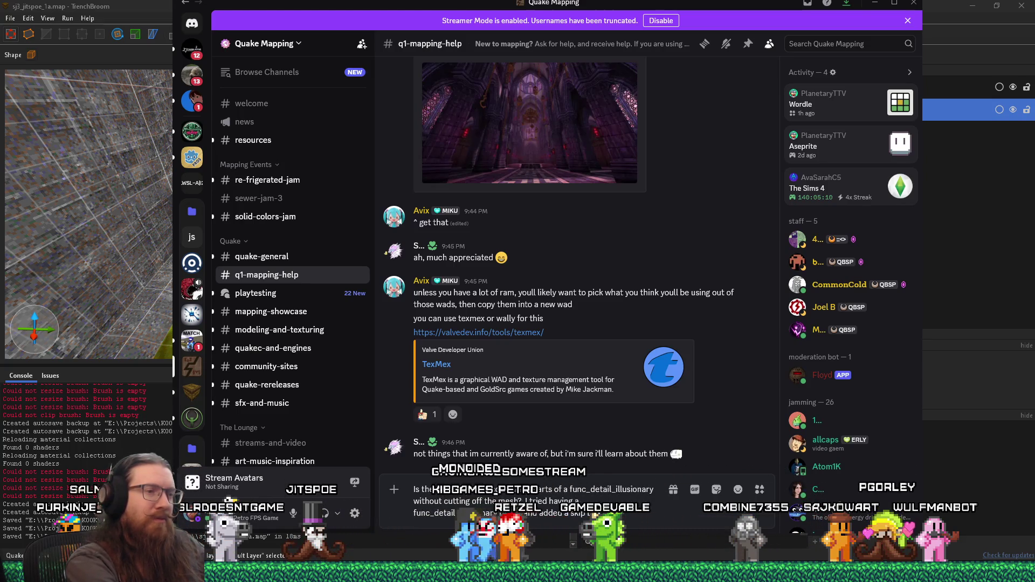
type(" a skip brush with func")
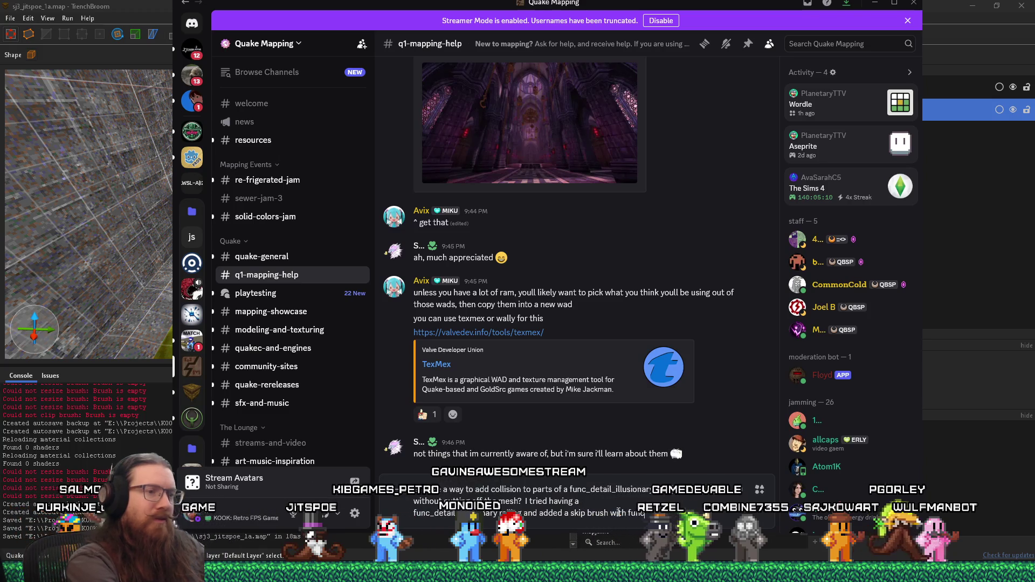
type("_detai")
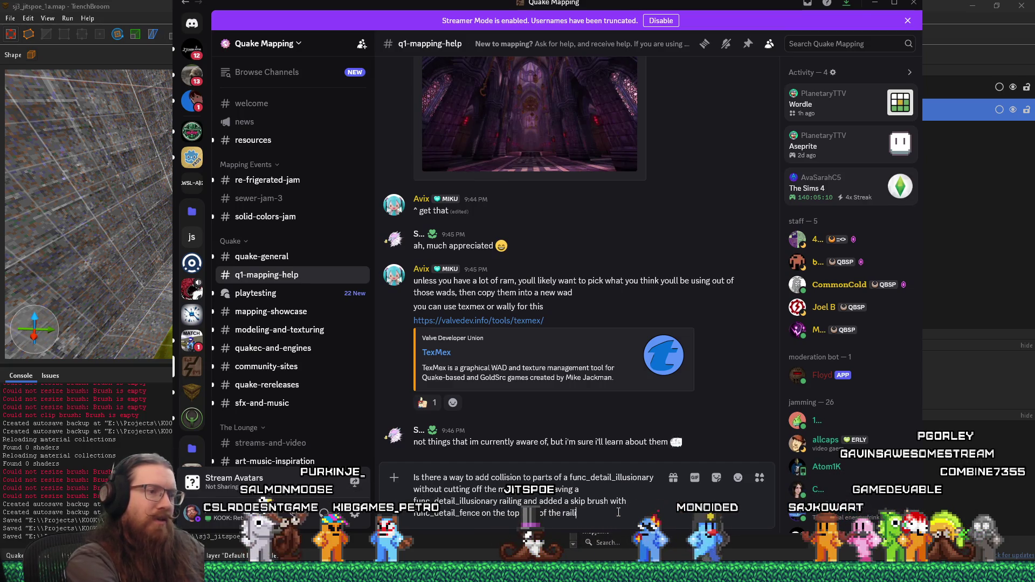
type("ng, but that just ma")
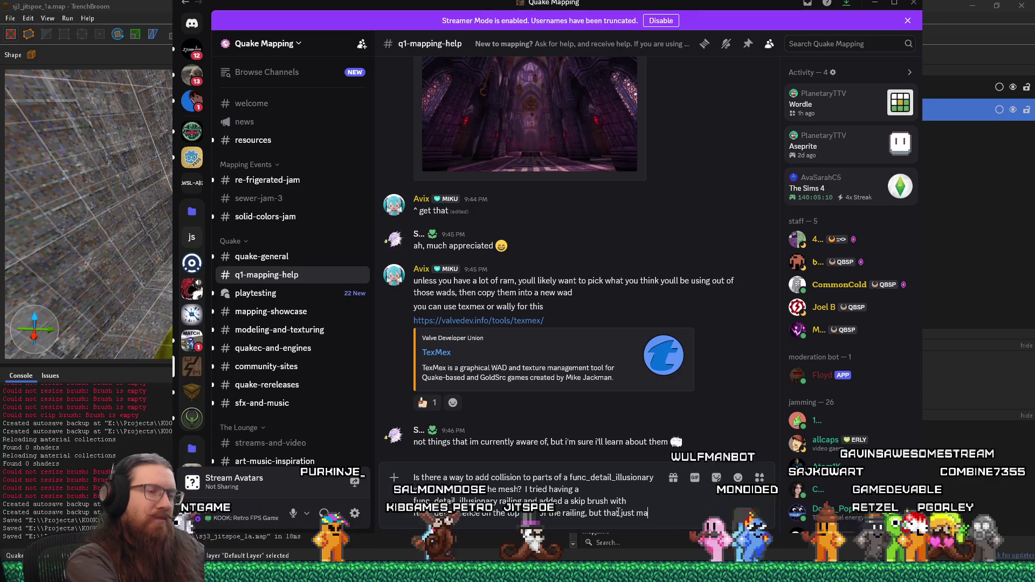
type("de the v")
type("h get")
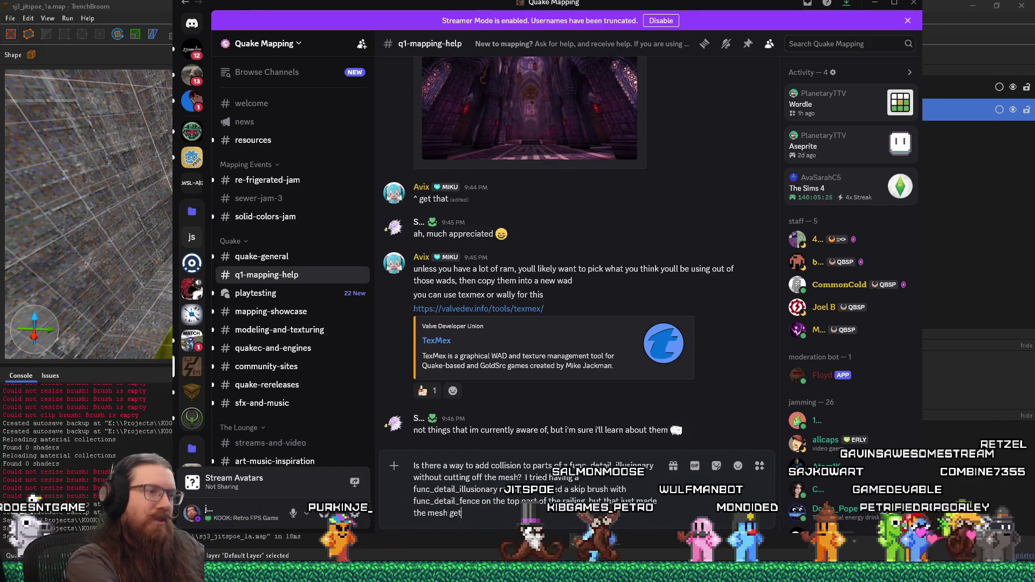
type("t off.")
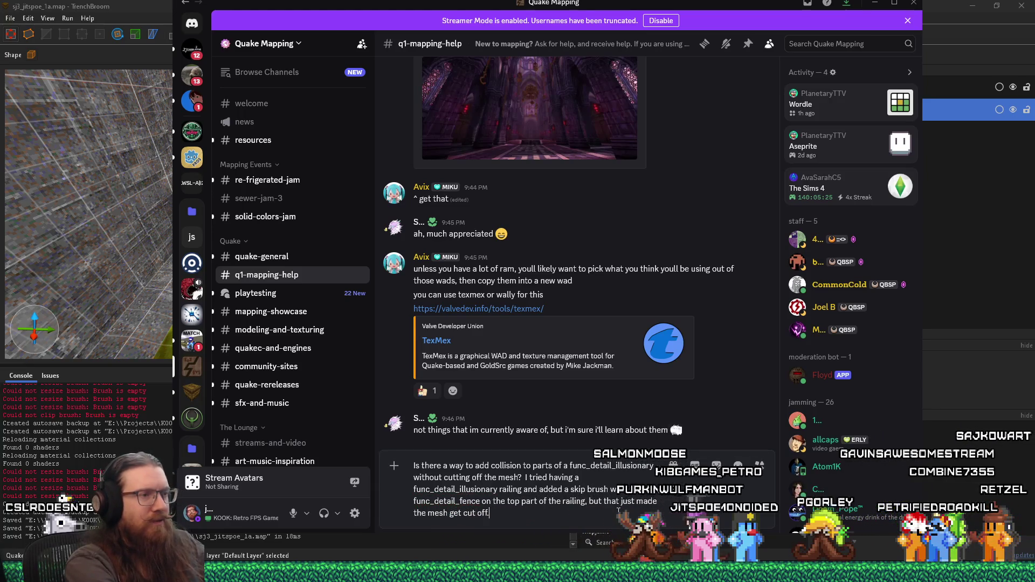
key("Return")
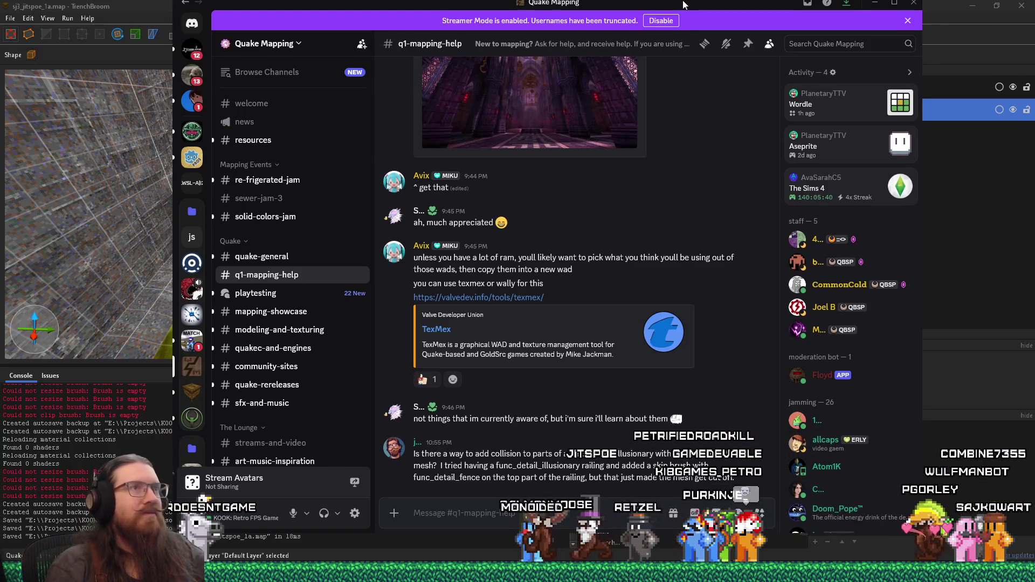
key("alt+Tab")
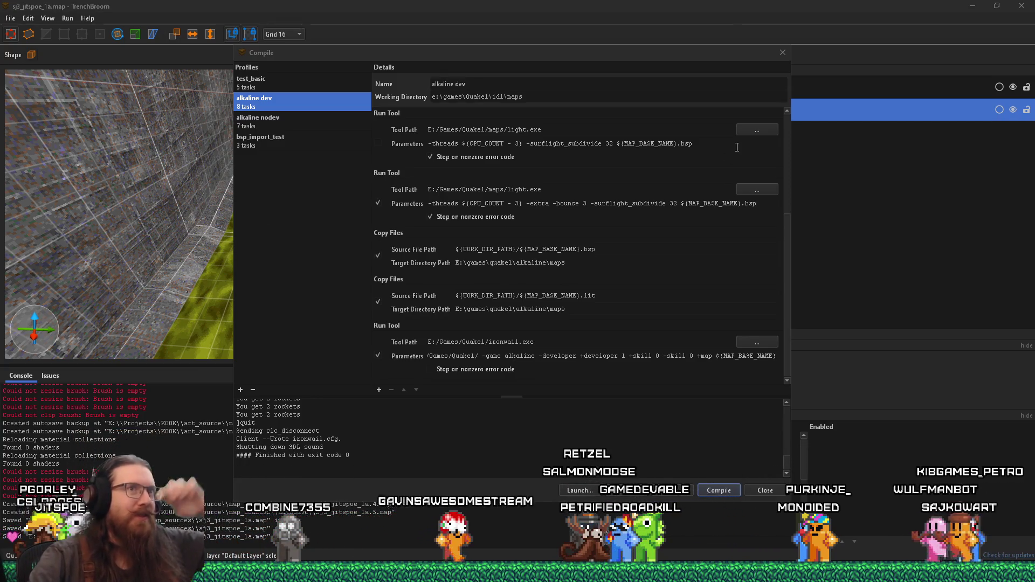
Close the Compile dialog showing the alkaline dev profile.
left_click(782, 53)
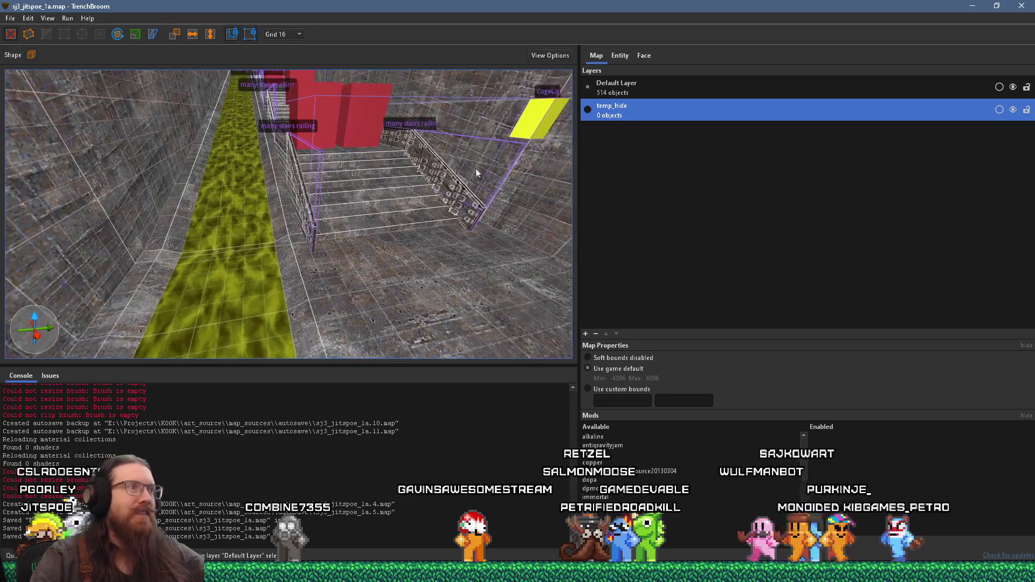
key("w")
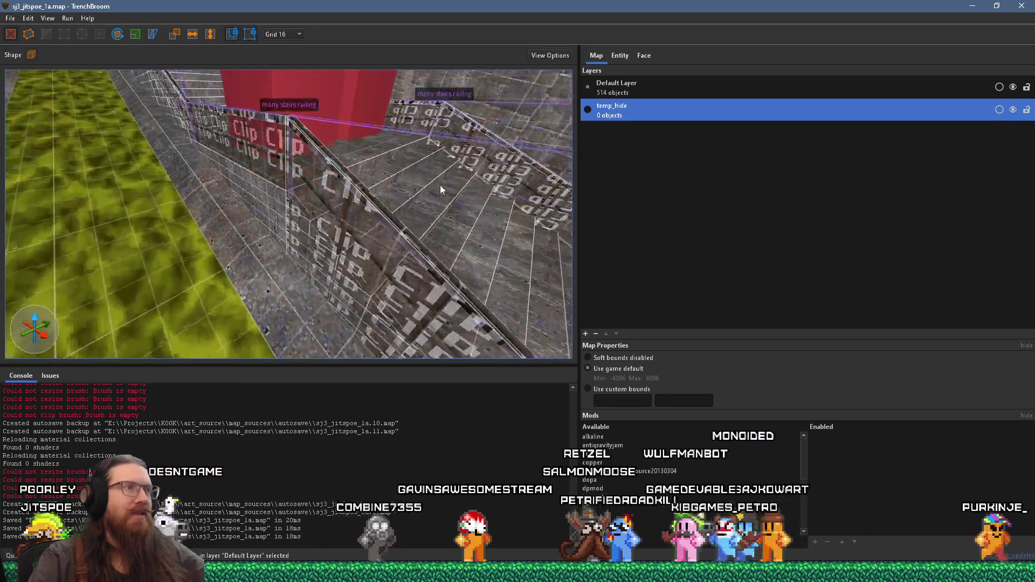
key("w")
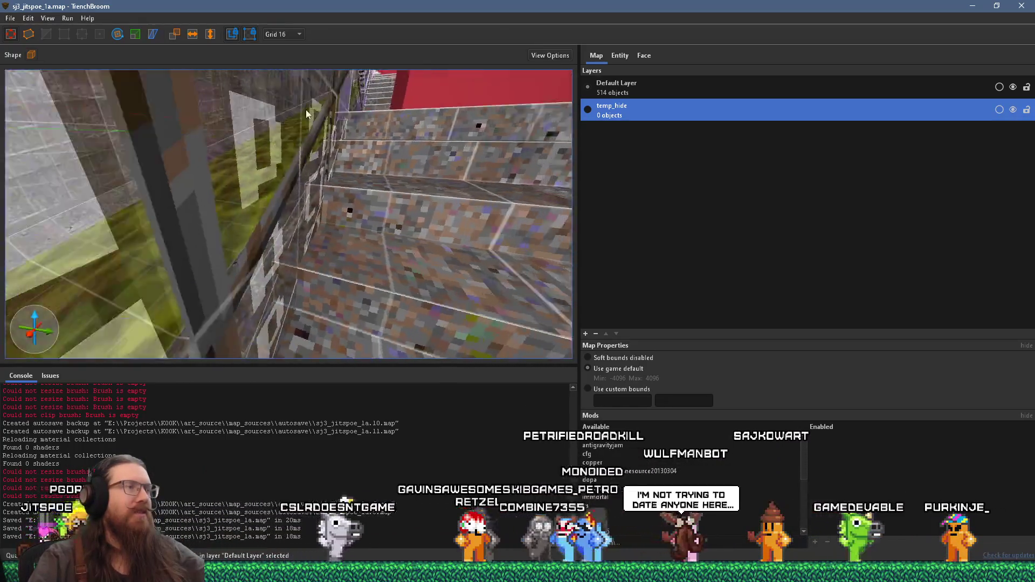
left_click(313, 133)
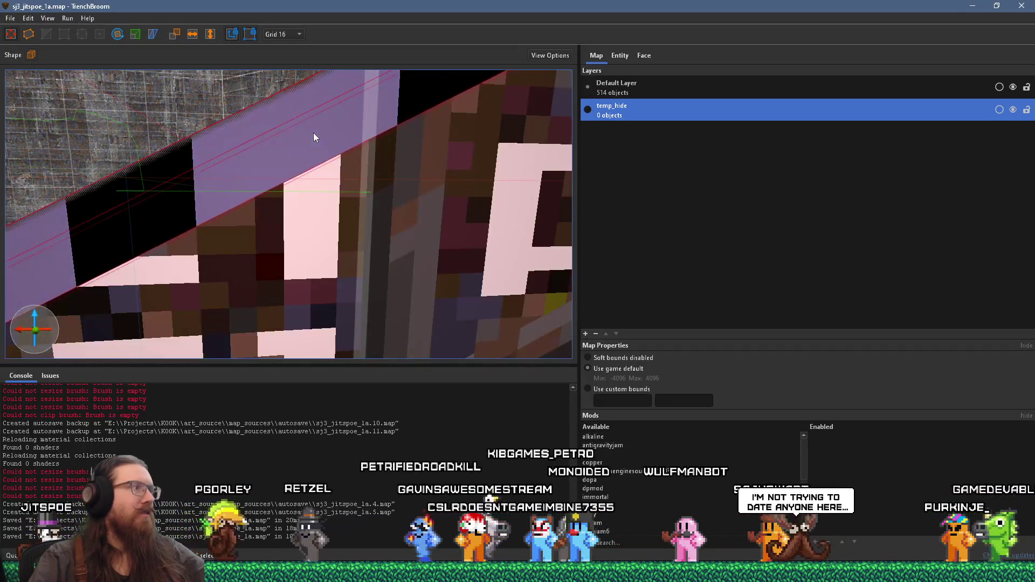
key("s")
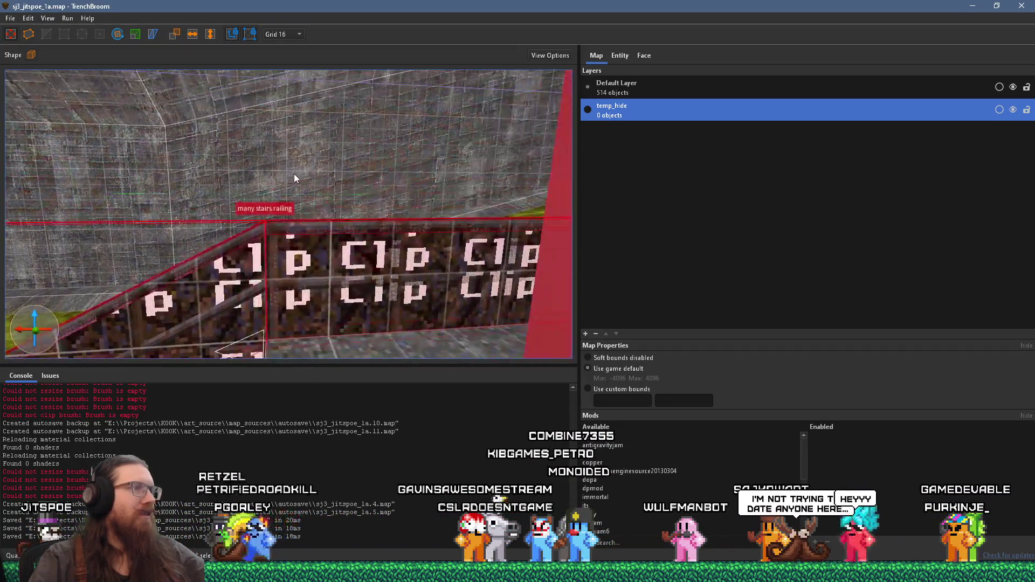
key("a")
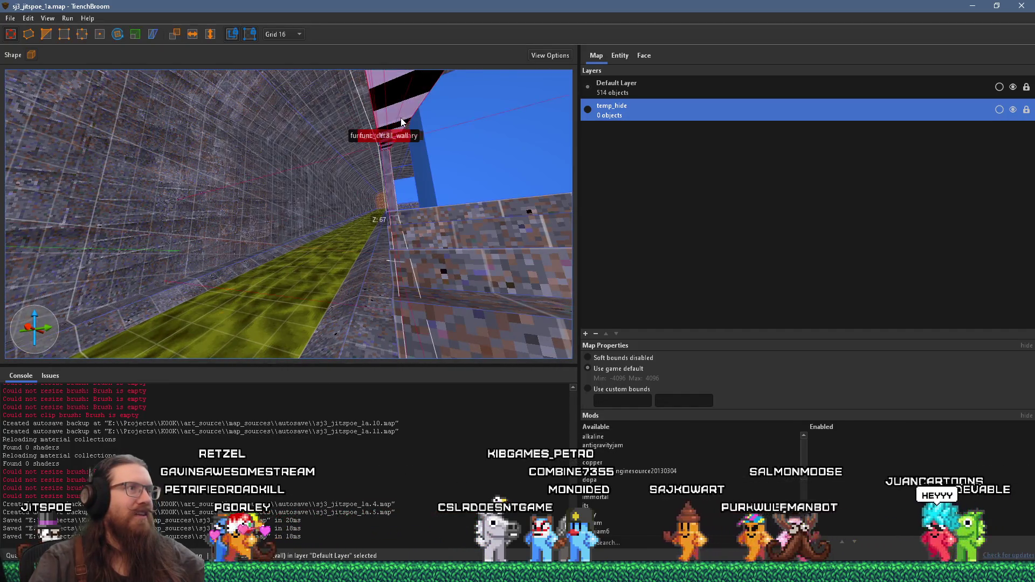
left_click(364, 134)
key("w")
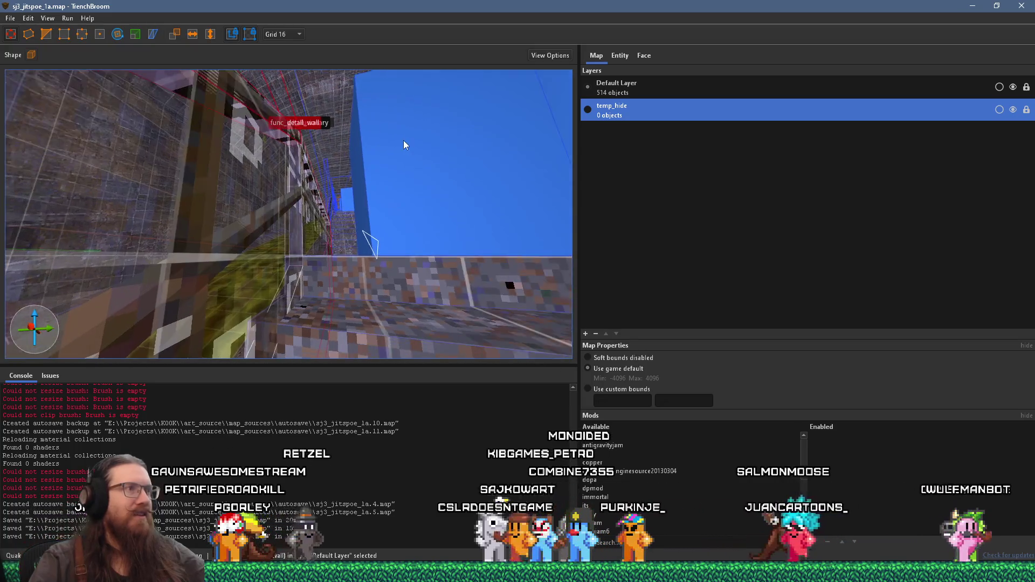
key("s")
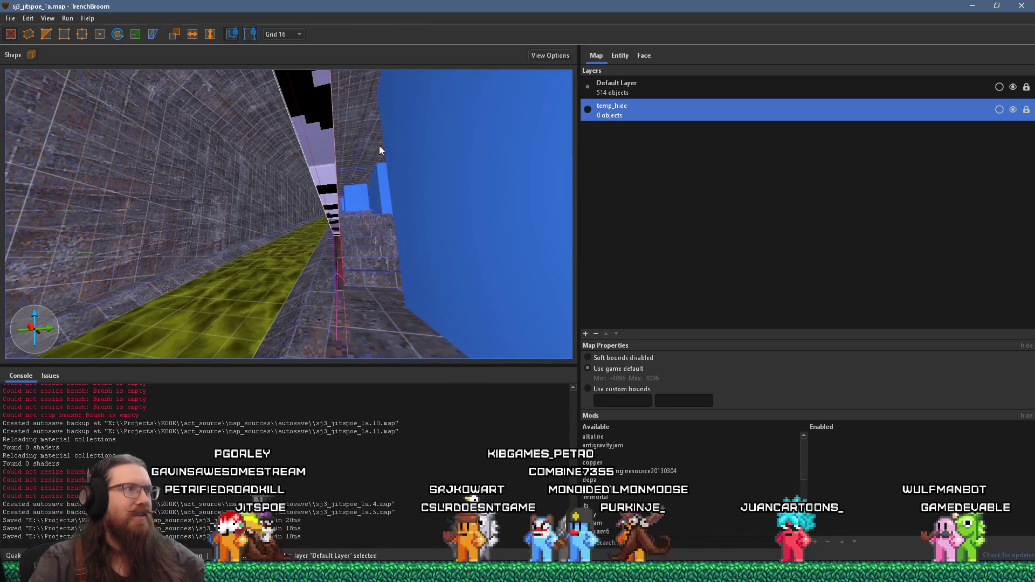
mouse_move(336, 149)
left_mouse_down()
mouse_move(378, 194)
mouse_move(330, 196)
mouse_move(351, 193)
mouse_move(345, 178)
mouse_move(383, 169)
left_mouse_up()
Set the grid size to 4 and orbit the view over the corridor's func_detail_wall brushes.
left_click(290, 35)
left_click(296, 71)
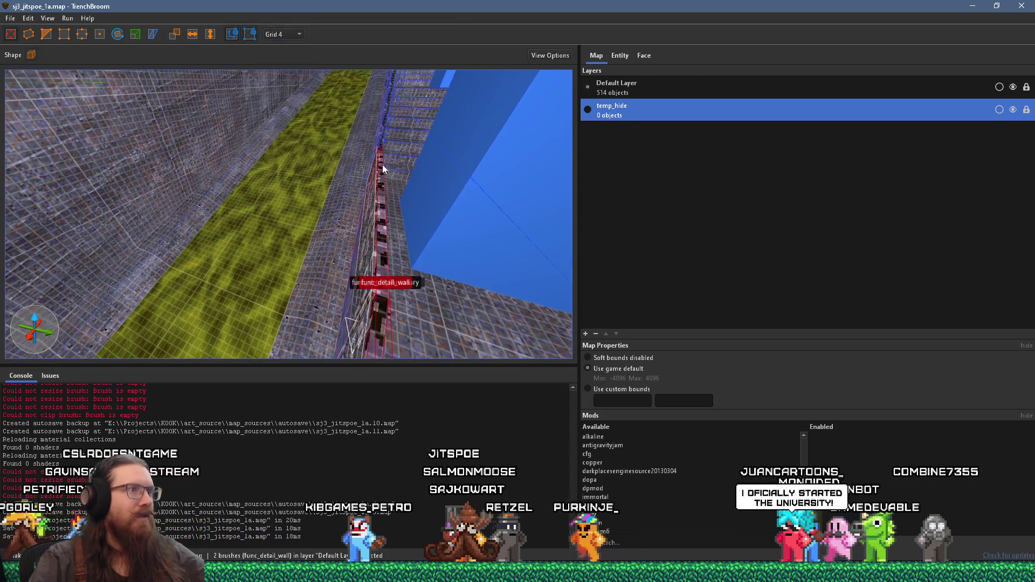
scroll(351, 170, "up", 5)
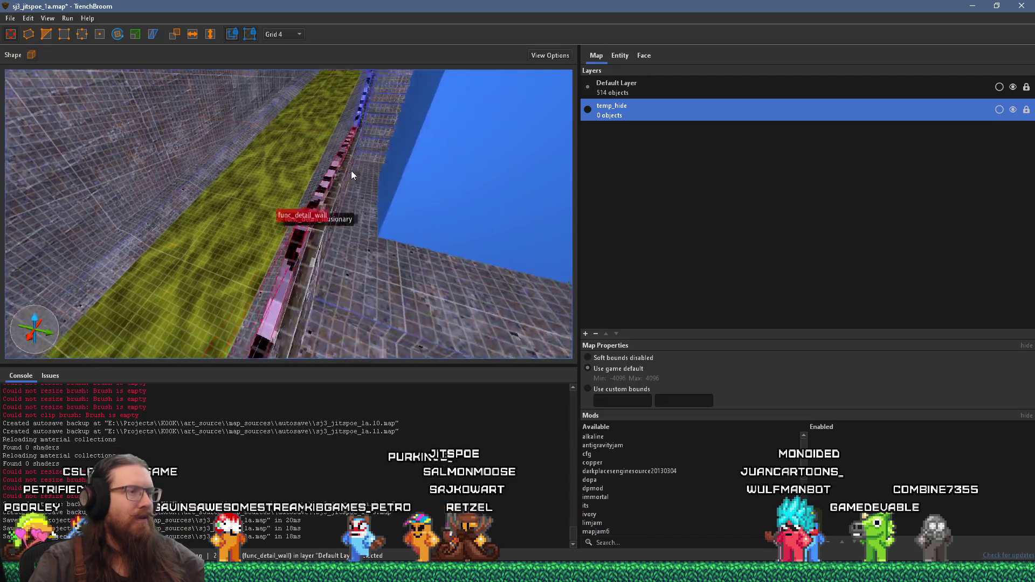
scroll(348, 158, "down", 10)
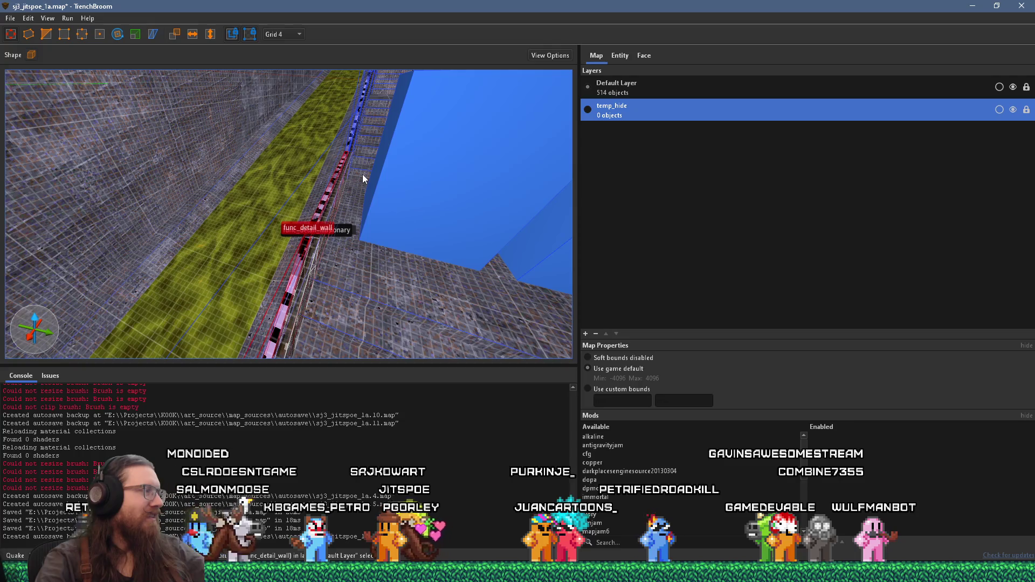
mouse_move(394, 199)
left_mouse_down()
mouse_move(343, 190)
mouse_move(346, 162)
mouse_move(342, 240)
mouse_move(416, 131)
mouse_move(400, 147)
mouse_move(228, 147)
mouse_move(232, 136)
mouse_move(157, 101)
mouse_move(176, 223)
mouse_move(296, 169)
mouse_move(342, 173)
mouse_move(494, 301)
mouse_move(426, 324)
left_mouse_up()
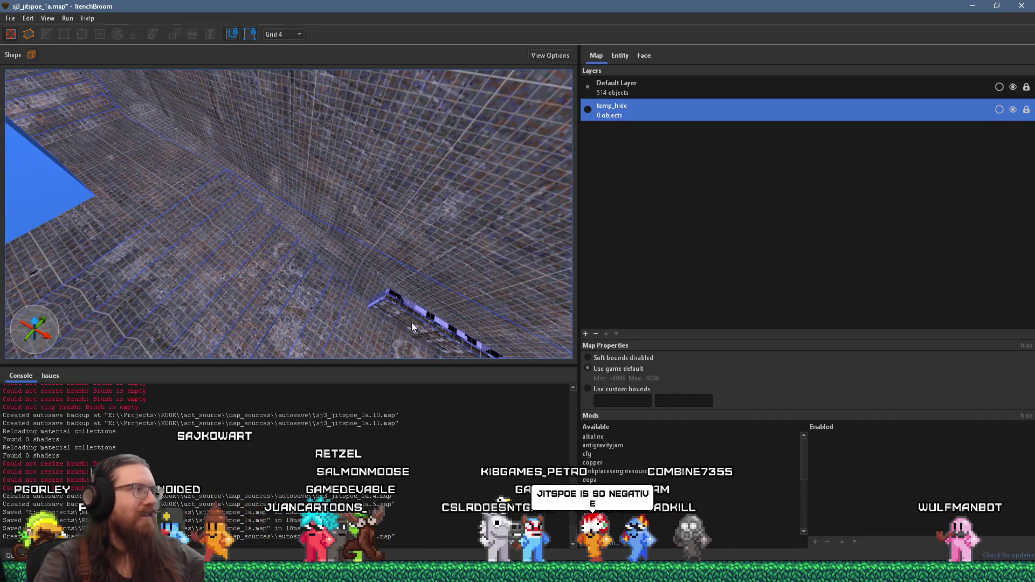
Unlock the Default Layer, switch the grid to 64, and restore the many stairs railing brush.
key("ctrl+z")
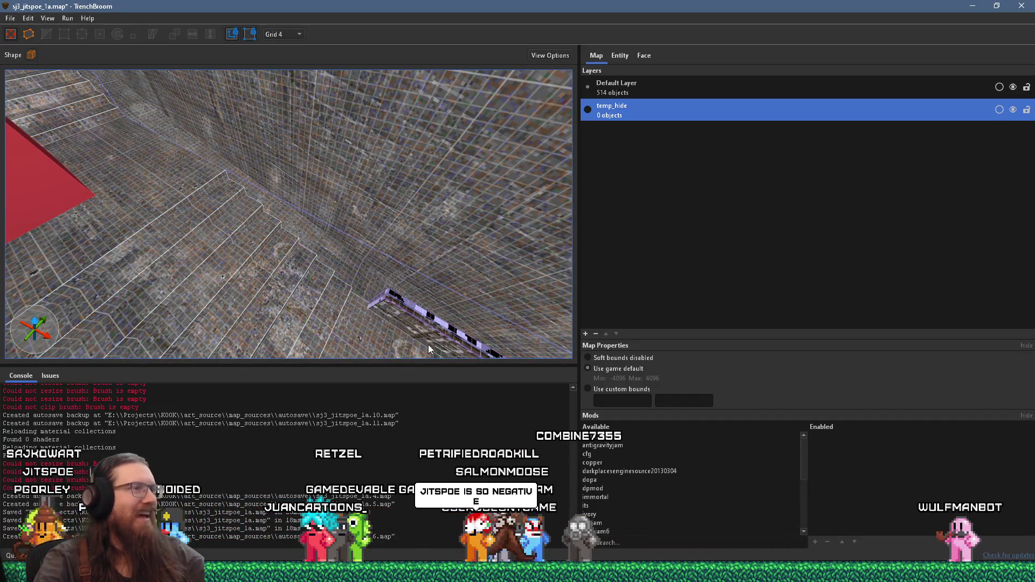
mouse_move(436, 337)
left_mouse_down()
mouse_move(404, 357)
mouse_move(307, 328)
mouse_move(431, 343)
left_mouse_up()
mouse_move(294, 289)
left_mouse_down()
mouse_move(226, 224)
mouse_move(237, 237)
left_mouse_up()
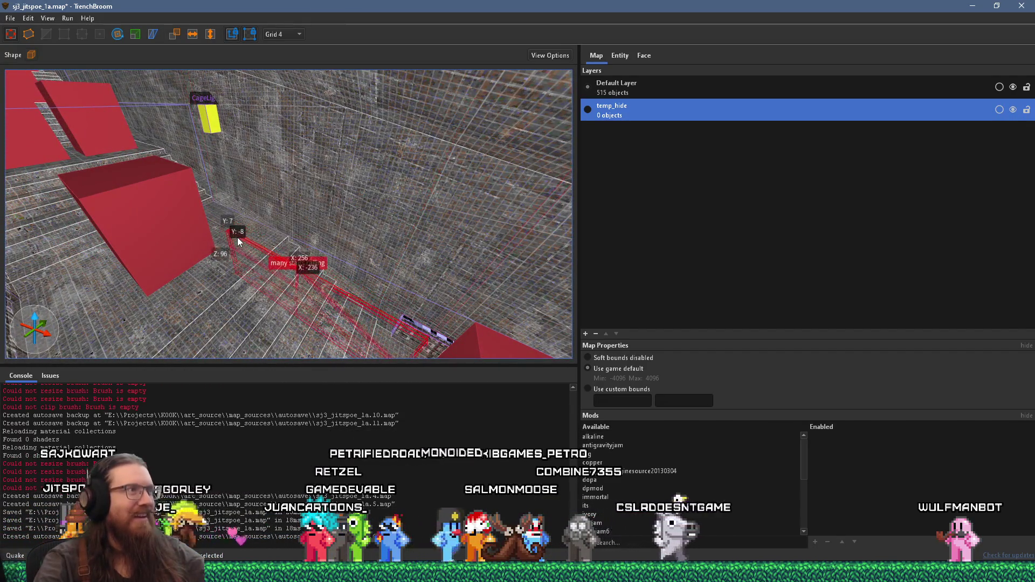
key("Delete")
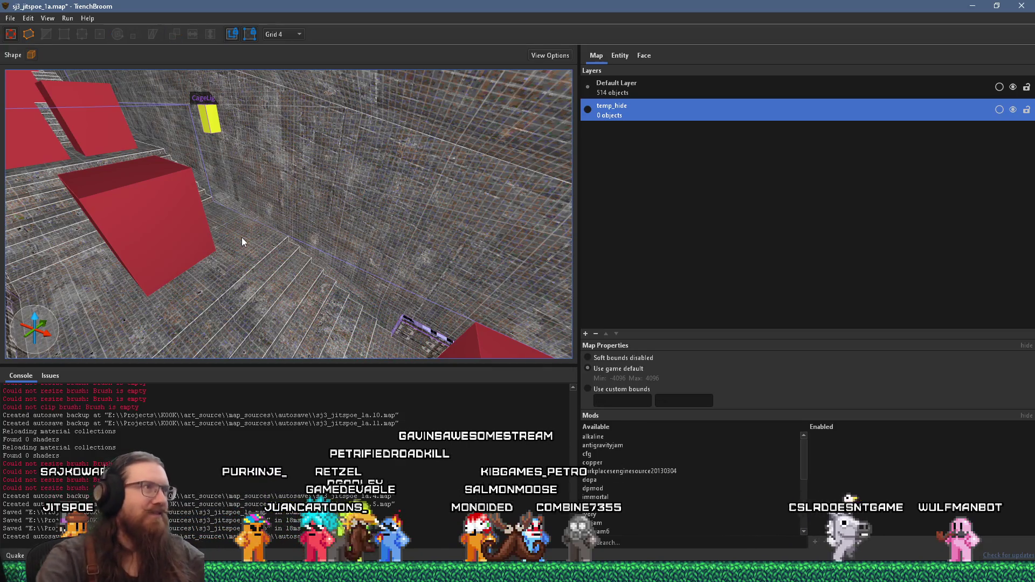
left_click(279, 33)
left_click(291, 124)
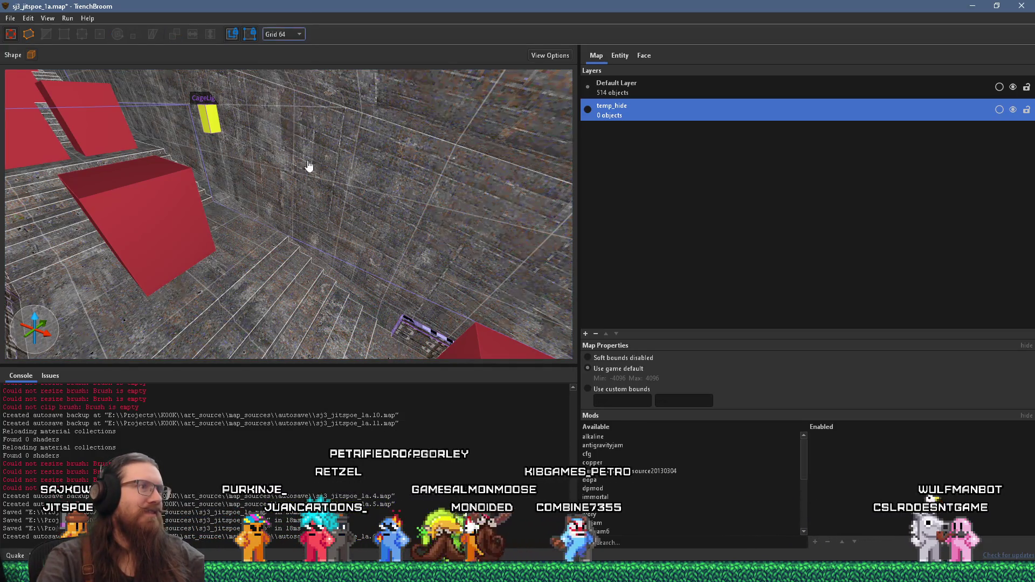
left_click(422, 336)
key("ctrl+z")
key("ctrl+z")
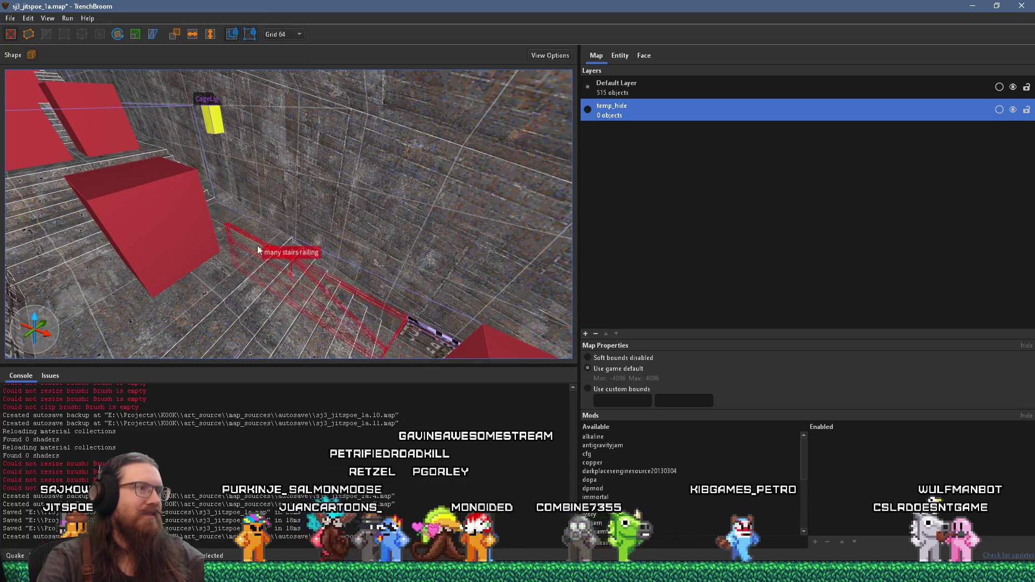
Copy the many stairs railing and shift the copies 64 units along X beside the stairs.
key("ctrl+c")
key("ctrl+v")
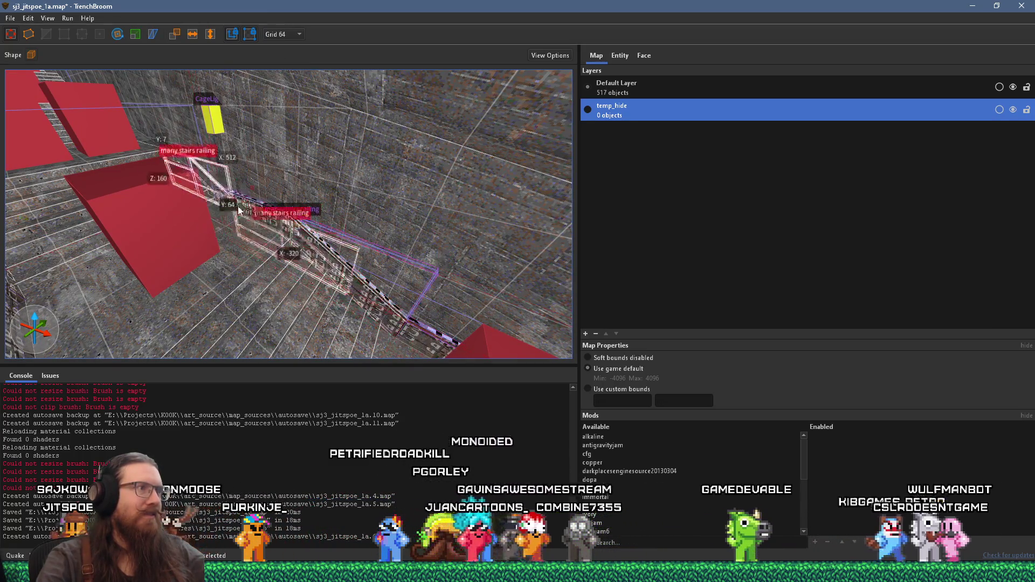
left_click_drag(270, 221, 290, 173)
left_click_drag(242, 143, 182, 114)
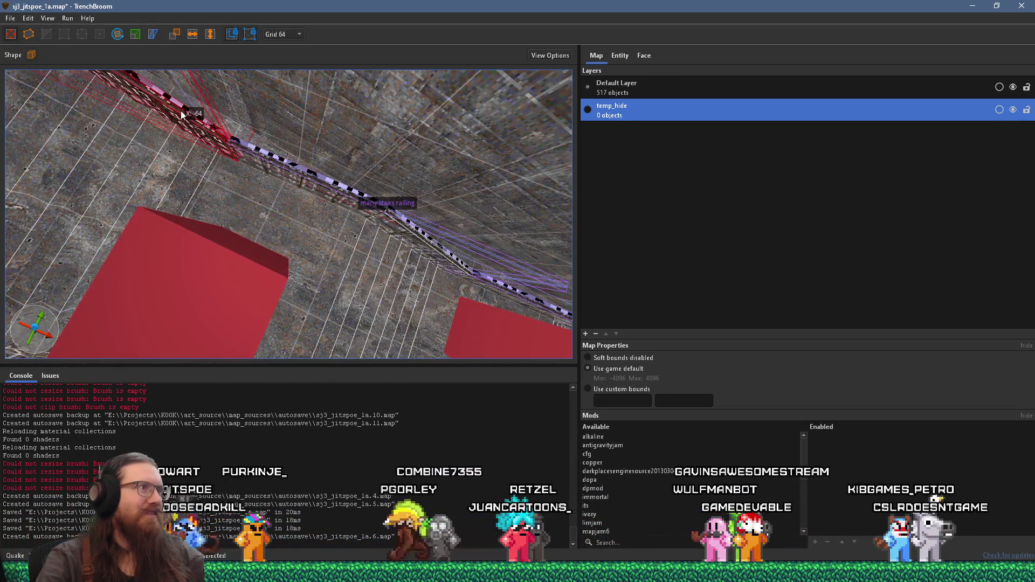
left_click(333, 196, "ctrl")
mouse_move(469, 249)
left_mouse_down()
mouse_move(464, 212)
mouse_move(399, 171)
mouse_move(431, 207)
mouse_move(649, 270)
left_mouse_up()
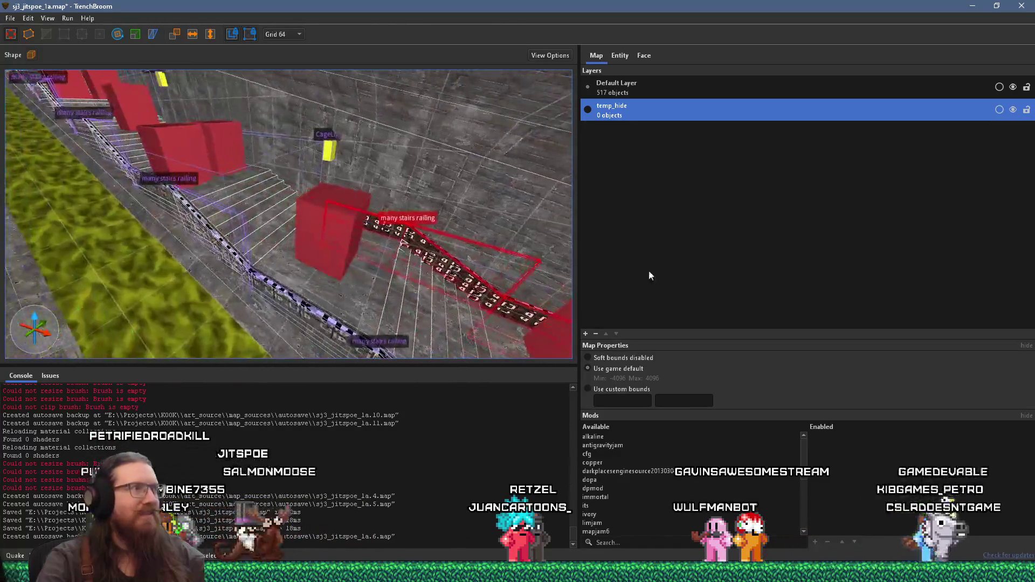
key("ctrl+d")
mouse_move(287, 233)
left_mouse_down()
mouse_move(406, 204)
mouse_move(420, 275)
mouse_move(286, 213)
mouse_move(256, 221)
mouse_move(533, 376)
left_mouse_up()
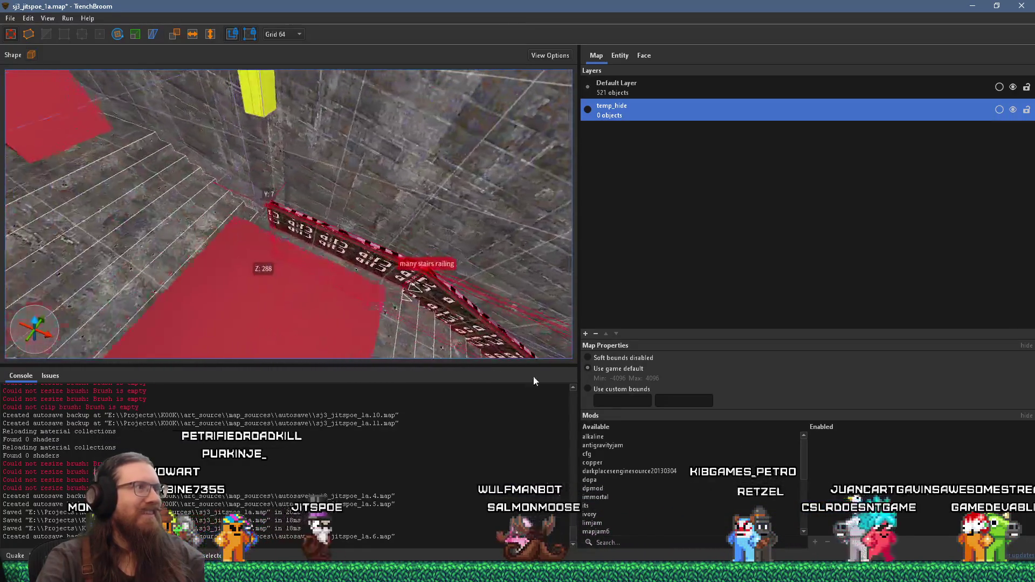
Duplicate the railings again and move them along the stairway, bringing the layer to 525 objects.
key("ctrl+d")
mouse_move(92, 214)
left_mouse_down()
mouse_move(306, 213)
mouse_move(338, 239)
mouse_move(317, 192)
mouse_move(323, 210)
left_mouse_up()
mouse_move(352, 151)
left_mouse_down()
mouse_move(110, 72)
mouse_move(64, 93)
mouse_move(21, 89)
left_mouse_up()
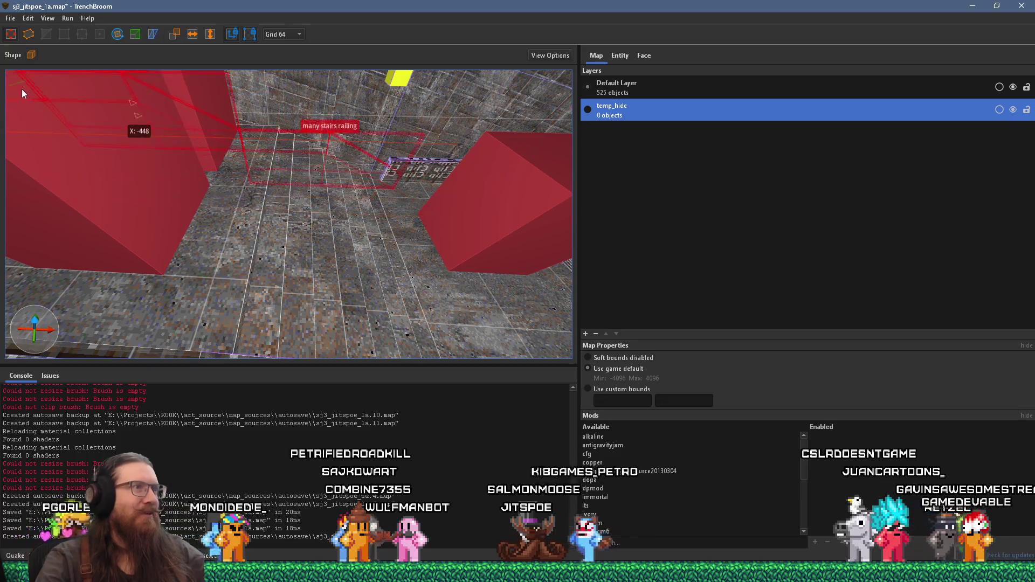
mouse_move(306, 165)
left_mouse_down()
mouse_move(302, 131)
mouse_move(284, 170)
mouse_move(348, 192)
mouse_move(319, 186)
mouse_move(416, 125)
mouse_move(533, 156)
mouse_move(280, 163)
left_mouse_up()
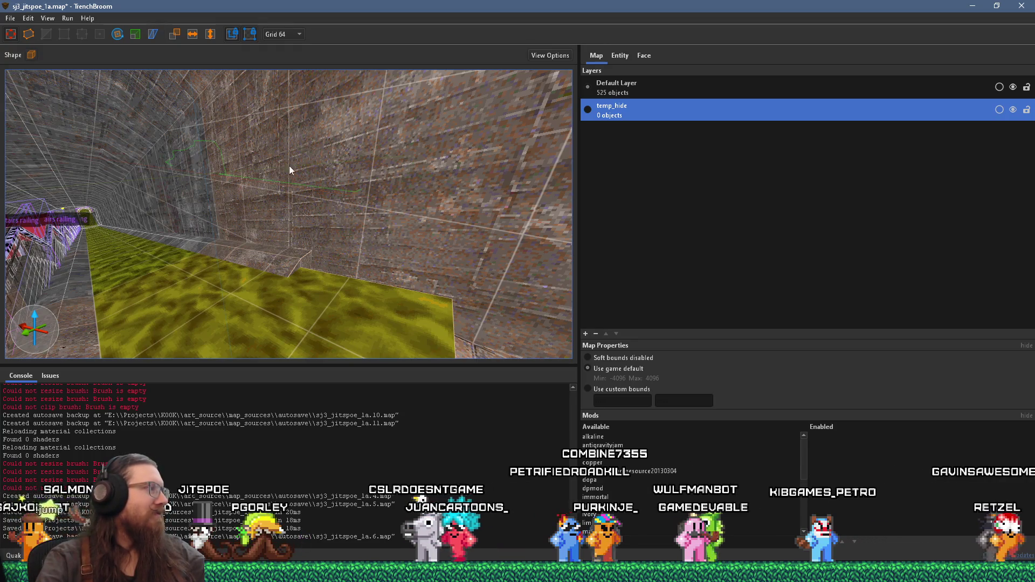
mouse_move(345, 168)
left_mouse_down()
mouse_move(277, 196)
mouse_move(233, 197)
left_mouse_up()
mouse_move(380, 212)
left_mouse_down()
mouse_move(257, 227)
mouse_move(300, 190)
mouse_move(152, 246)
mouse_move(207, 209)
mouse_move(259, 223)
mouse_move(279, 198)
mouse_move(262, 106)
mouse_move(324, 102)
mouse_move(349, 175)
left_mouse_up()
key("alt+Tab")
key("alt+Tab")
key("alt+Tab")
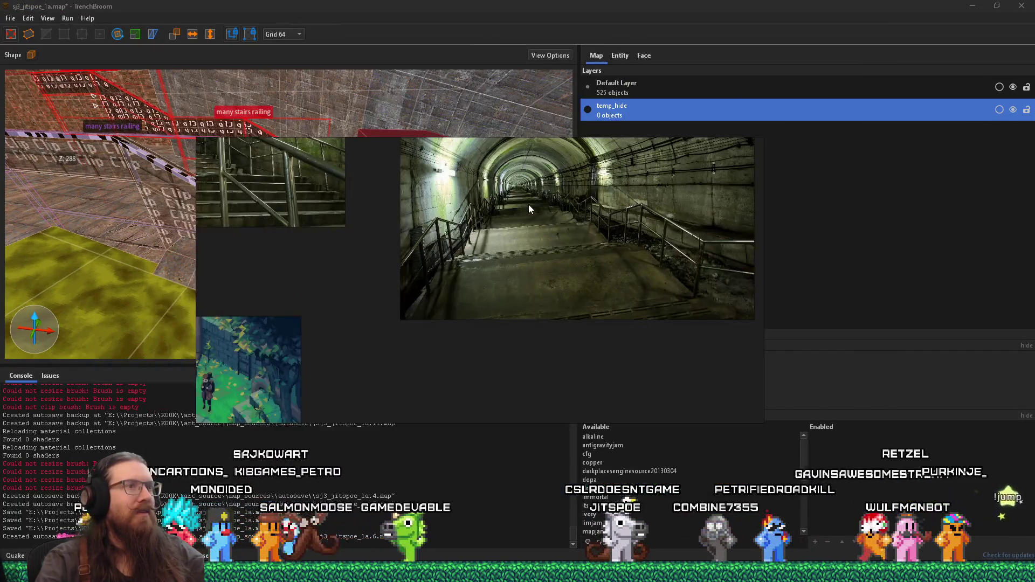
Select the yellow floor brushes and fly the camera up to the clip brushes over the opening.
scroll(529, 205, "up", 2)
key("alt+Tab")
mouse_move(529, 205)
left_mouse_down()
mouse_move(351, 198)
mouse_move(217, 135)
mouse_move(106, 294)
mouse_move(280, 150)
mouse_move(303, 293)
mouse_move(300, 282)
mouse_move(393, 302)
mouse_move(86, 257)
mouse_move(286, 298)
mouse_move(318, 288)
mouse_move(402, 219)
mouse_move(268, 207)
left_mouse_up()
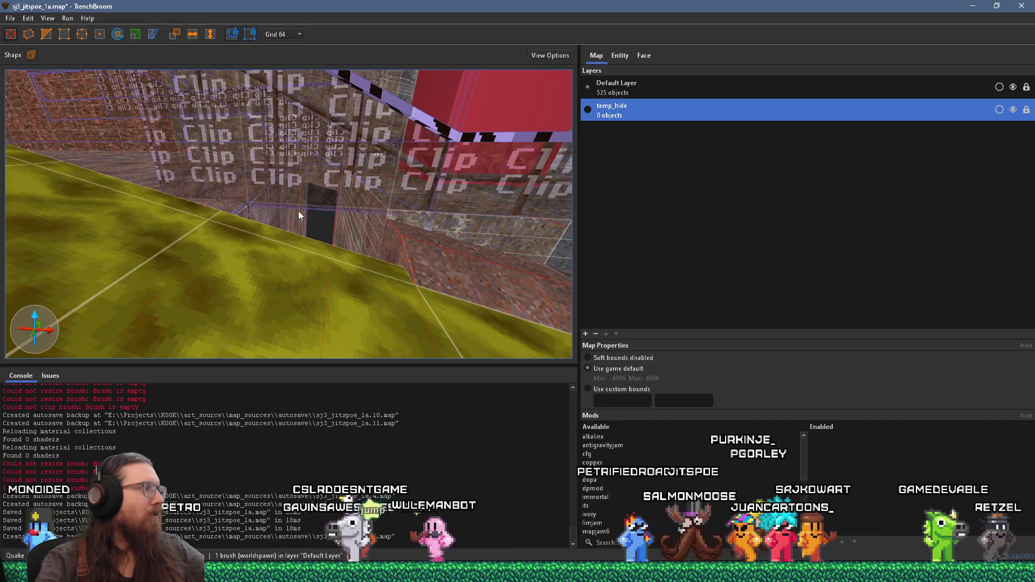
mouse_move(299, 211)
left_mouse_down()
mouse_move(273, 226)
mouse_move(301, 230)
mouse_move(271, 235)
left_mouse_up()
left_click(271, 253)
left_click(290, 228, "ctrl")
mouse_move(290, 229)
left_mouse_down()
mouse_move(363, 229)
mouse_move(81, 193)
mouse_move(413, 226)
mouse_move(422, 252)
mouse_move(466, 129)
left_mouse_up()
left_click(319, 140)
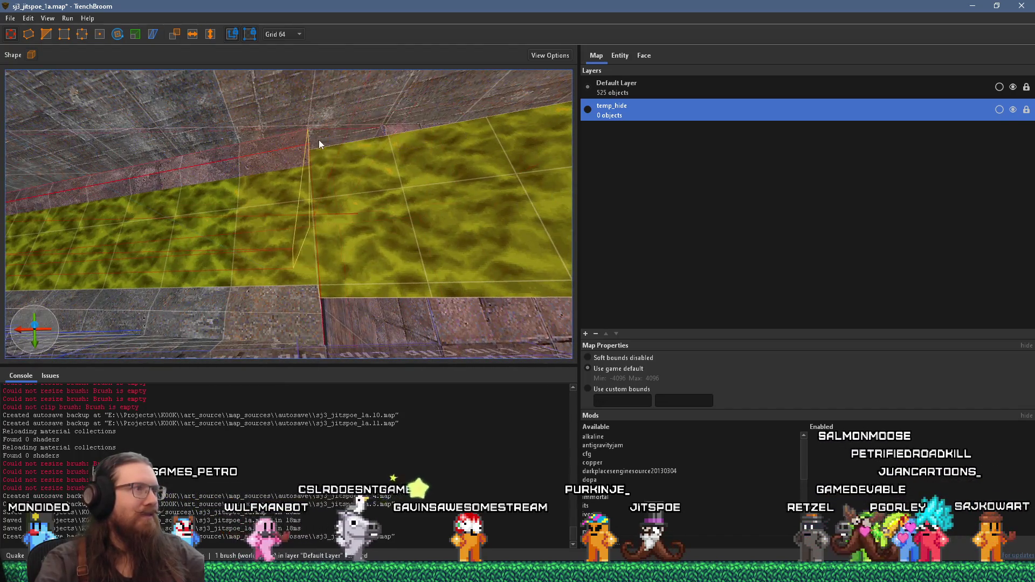
mouse_move(371, 187)
left_mouse_down()
mouse_move(465, 131)
mouse_move(277, 225)
mouse_move(303, 209)
mouse_move(241, 159)
mouse_move(240, 134)
mouse_move(95, 140)
left_mouse_up()
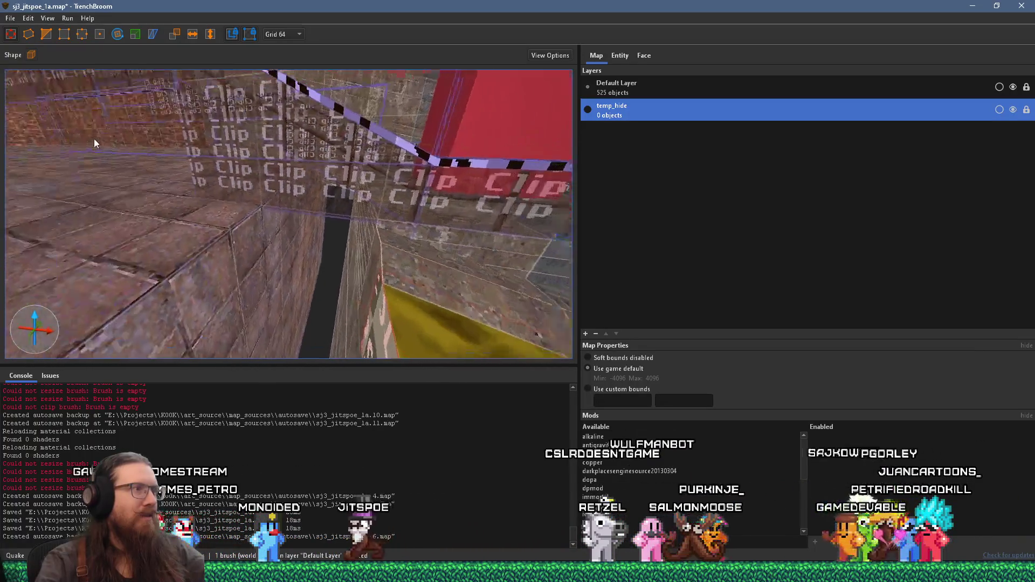
mouse_move(222, 157)
left_mouse_down()
mouse_move(264, 109)
mouse_move(168, 162)
mouse_move(202, 172)
mouse_move(232, 199)
mouse_move(287, 211)
left_mouse_up()
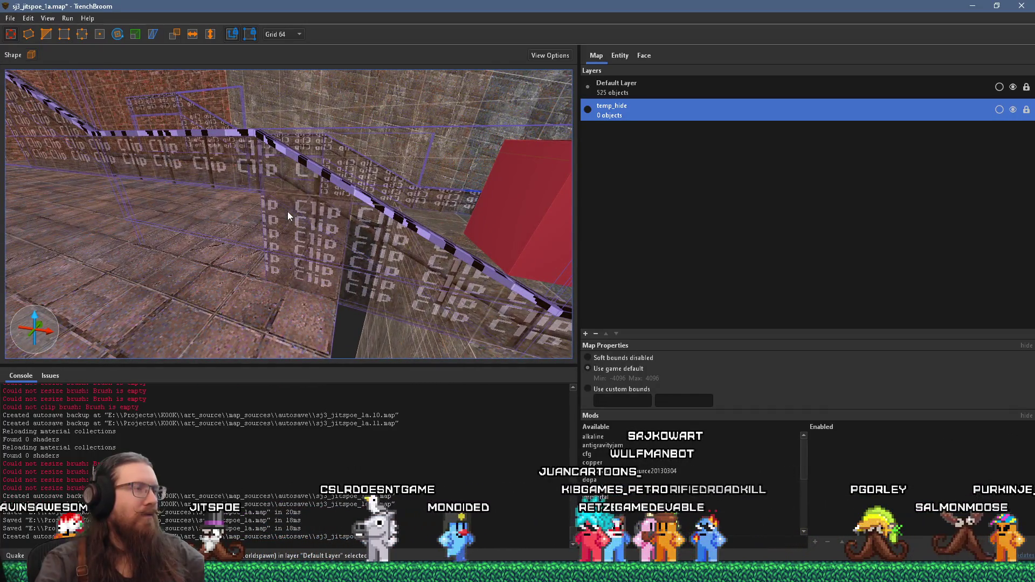
key("alt+Tab")
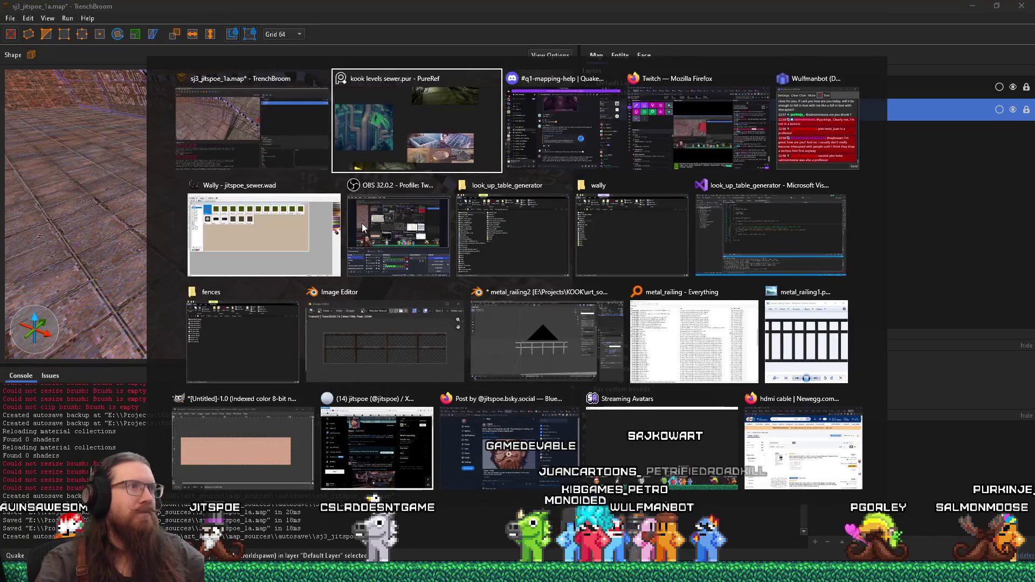
Zoom and pan across the sewer board's tunnel photos down to the dark game screenshot.
scroll(486, 244, "up", 5)
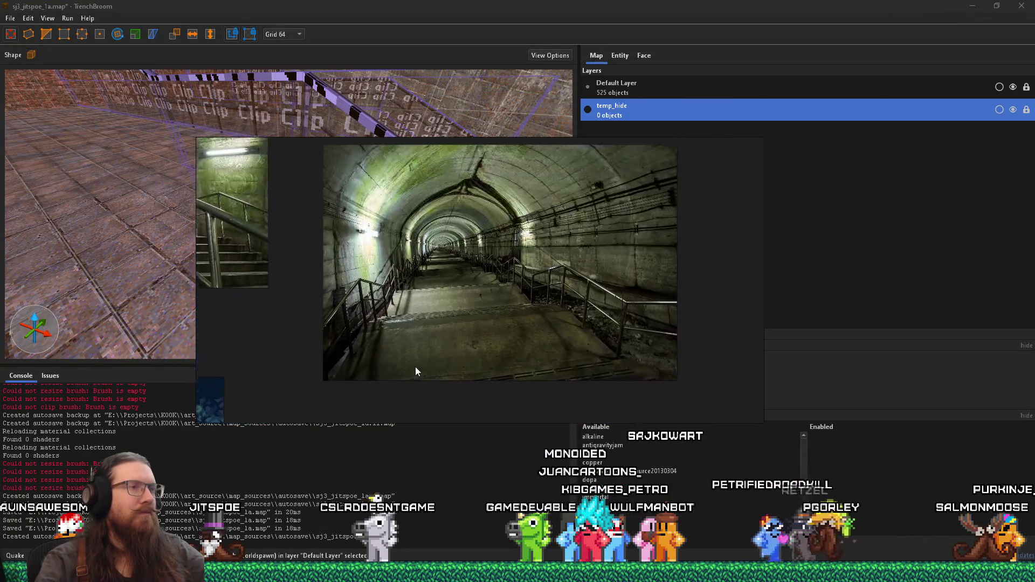
mouse_move(415, 367)
left_mouse_down()
mouse_move(499, 345)
mouse_move(477, 345)
left_mouse_up()
scroll(484, 294, "down", 4)
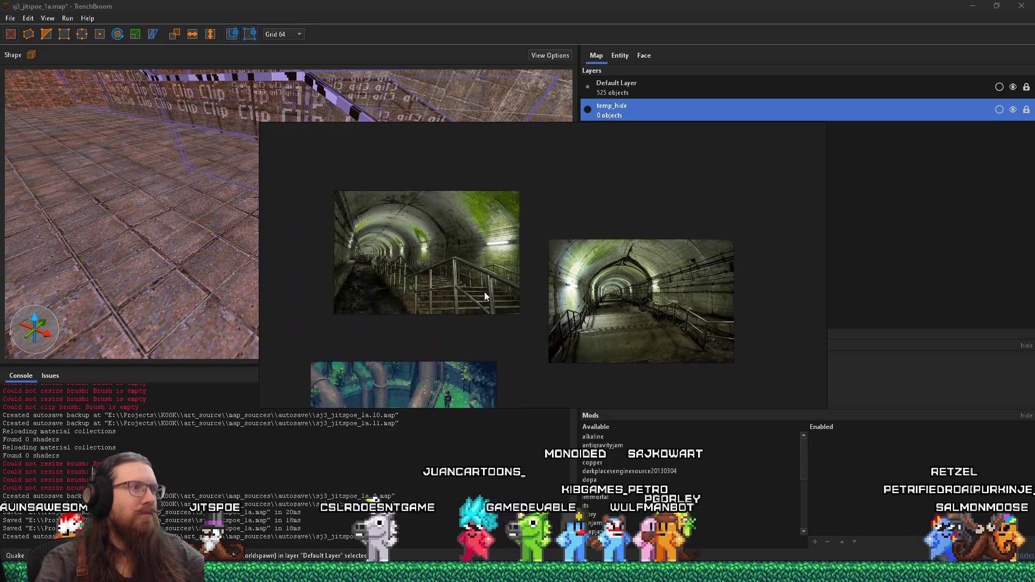
scroll(371, 264, "up", 10)
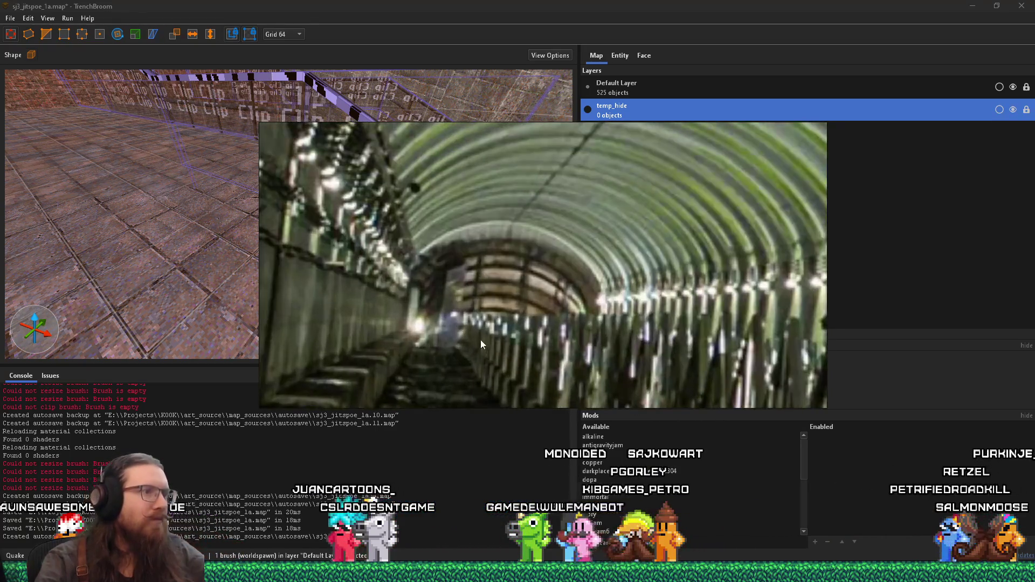
scroll(481, 335, "down", 8)
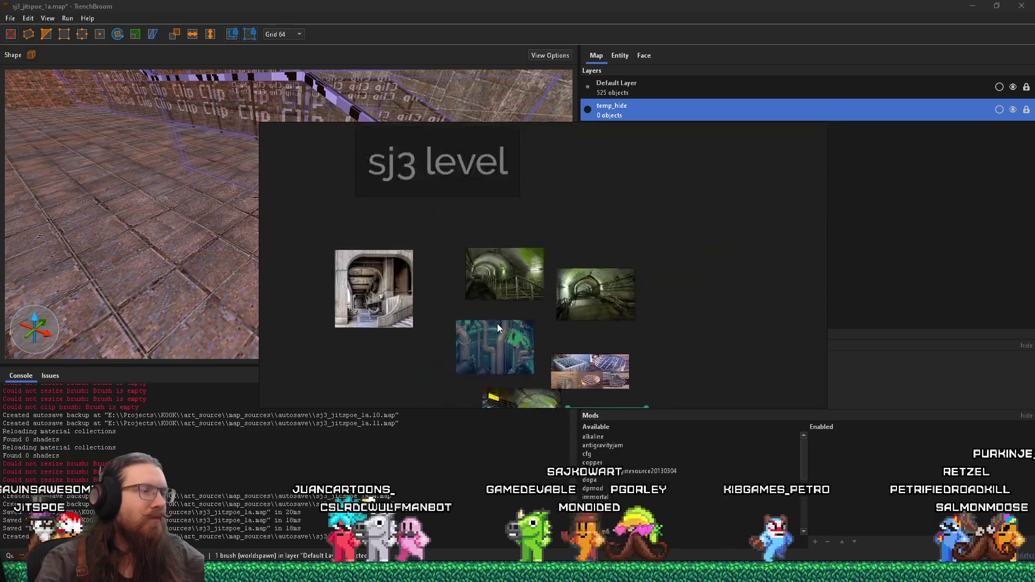
scroll(498, 323, "up", 8)
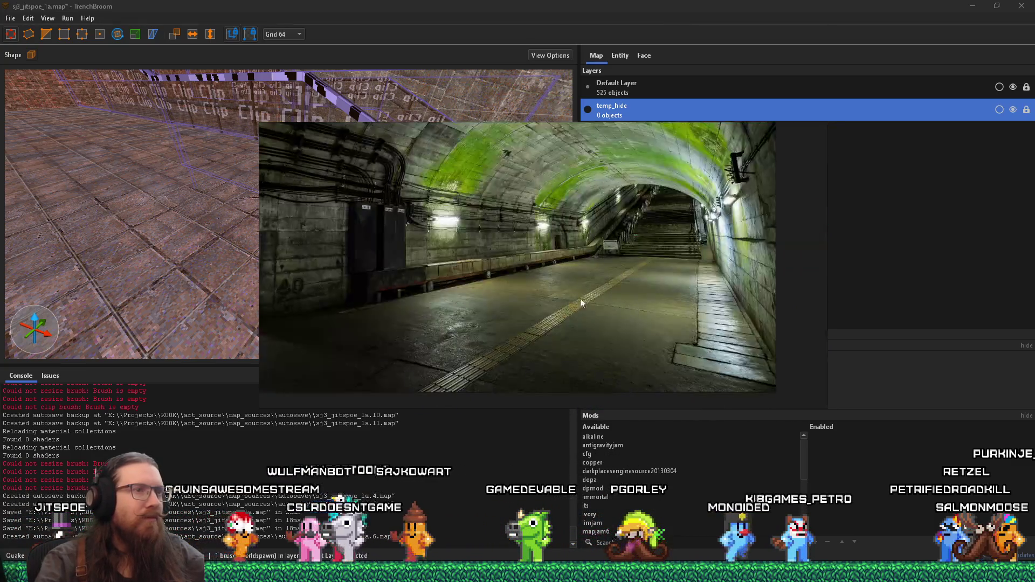
scroll(580, 299, "down", 5)
mouse_move(474, 284)
left_mouse_down()
mouse_move(721, 310)
mouse_move(492, 274)
left_mouse_up()
scroll(632, 296, "down", 2)
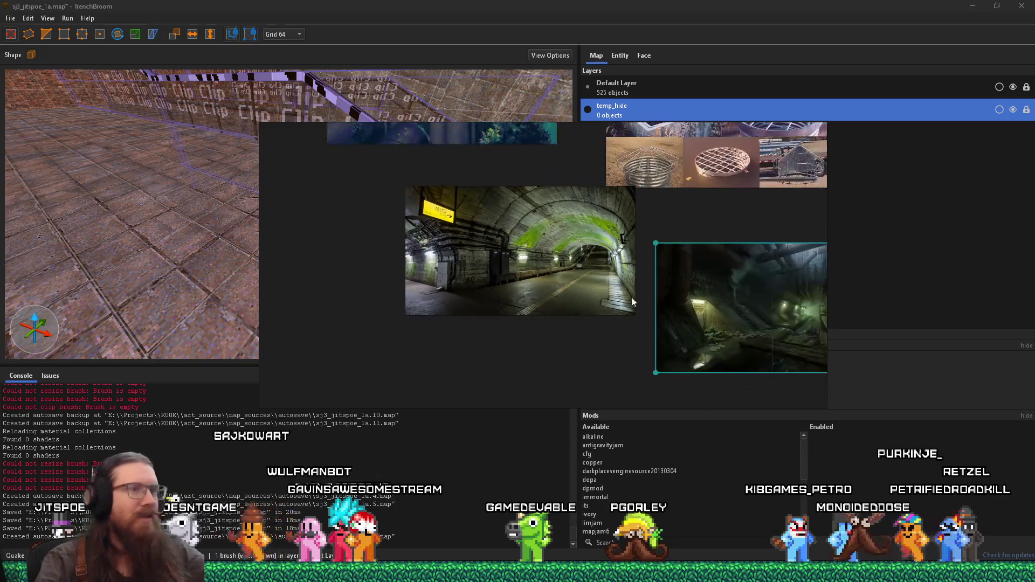
scroll(632, 297, "down", 6)
scroll(623, 339, "up", 2)
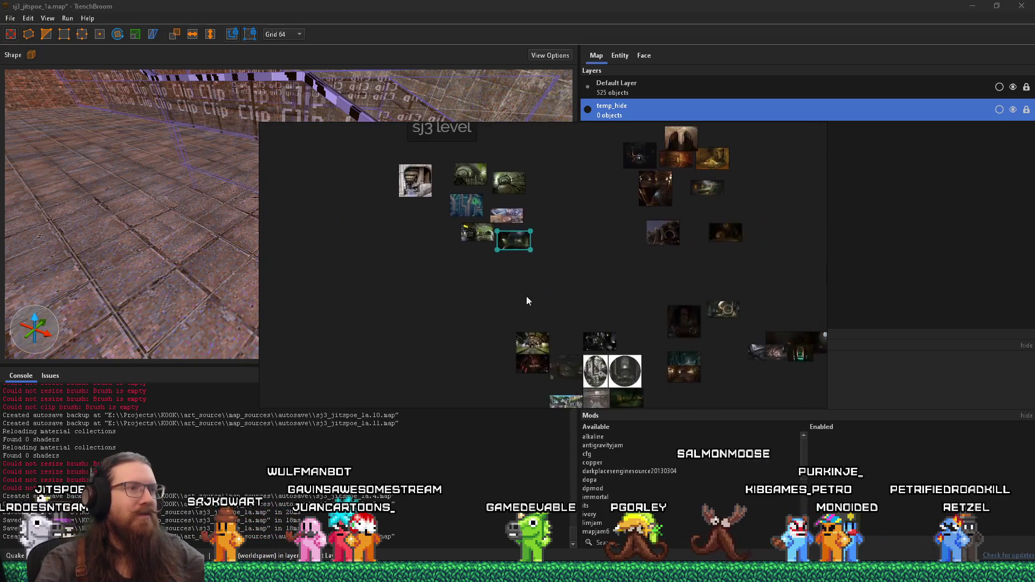
scroll(558, 322, "up", 7)
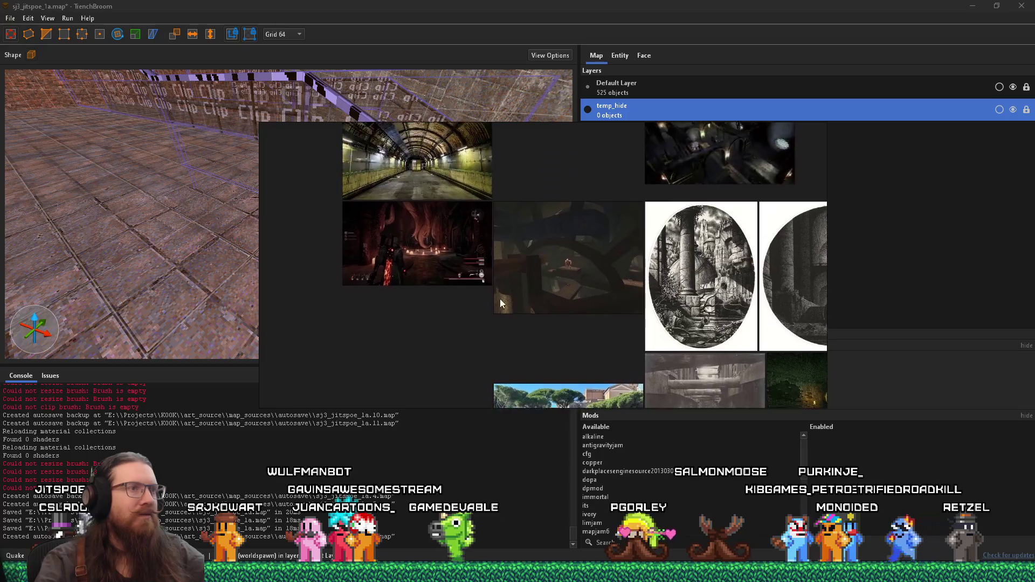
left_click_drag(500, 298, 577, 397)
scroll(457, 249, "up", 5)
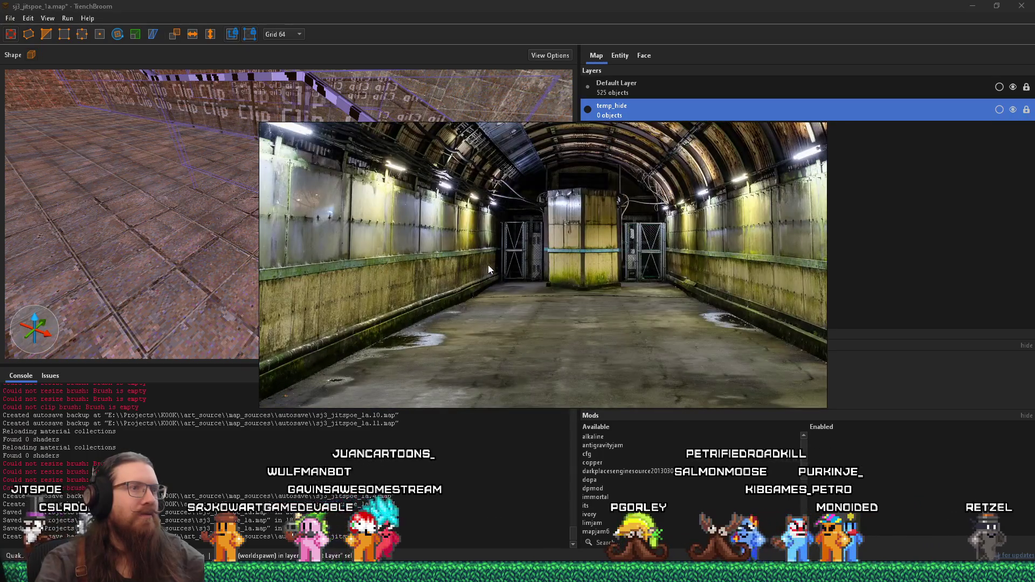
scroll(392, 297, "down", 2)
scroll(390, 299, "up", 3)
left_click_drag(389, 299, 459, 231)
scroll(506, 276, "down", 2)
left_click_drag(506, 276, 475, 243)
scroll(475, 242, "up", 2)
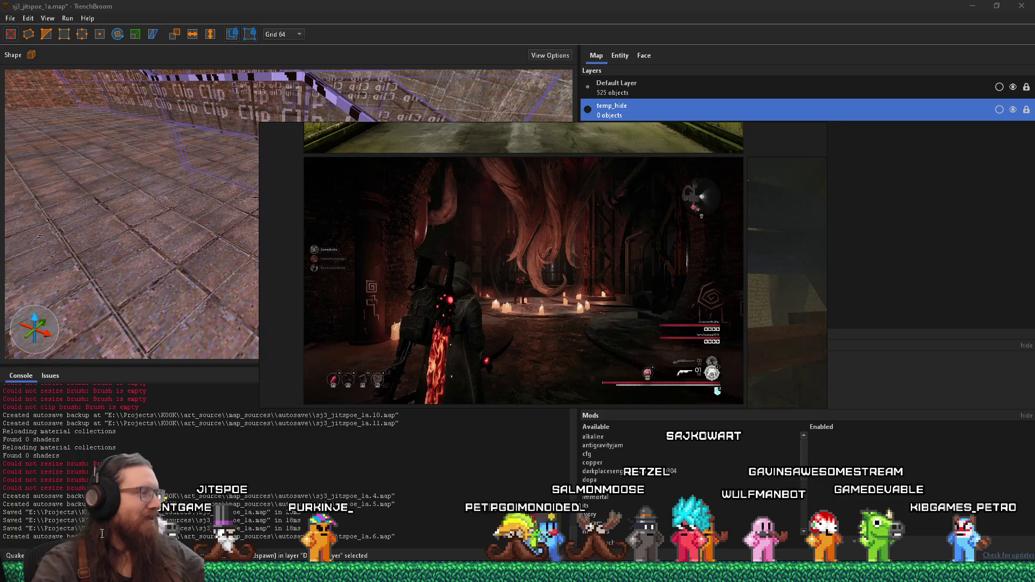
Show the updates site's 'Index of /' tab in Firefox and start a Run path e:\projects\lone\.
mouse_move(100, 579)
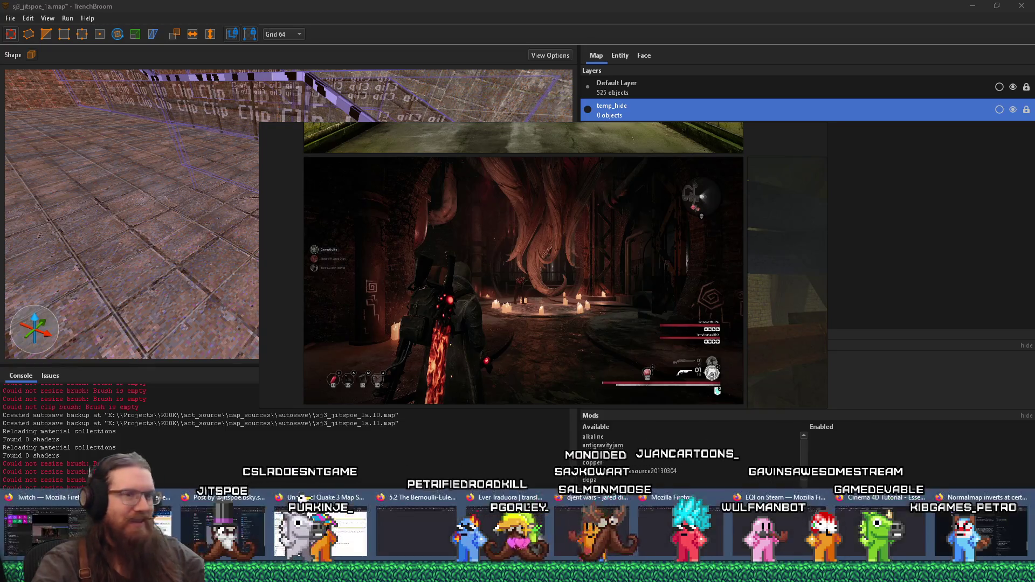
left_click(981, 528)
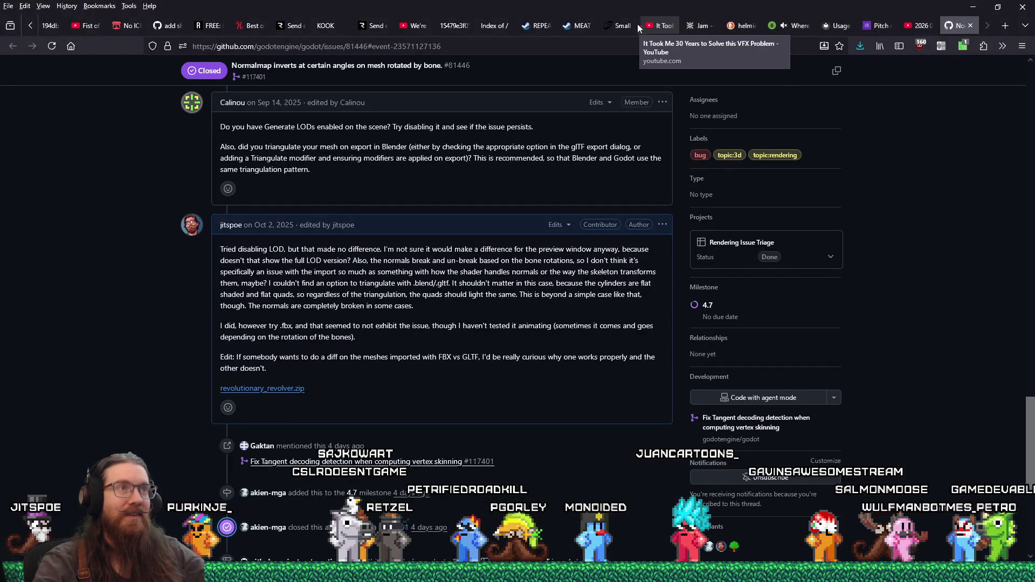
left_click(498, 28)
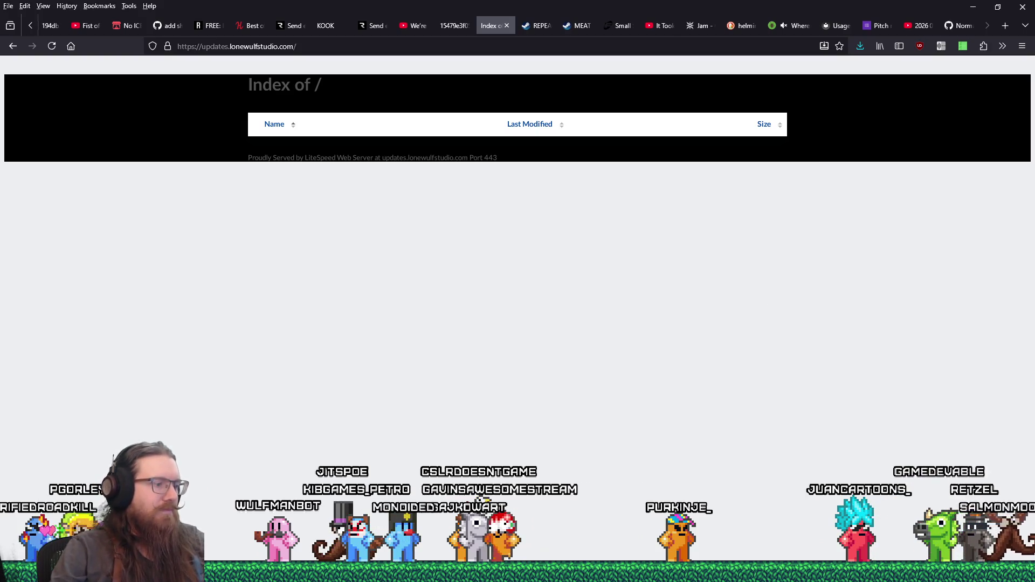
key("super+r")
type("e")
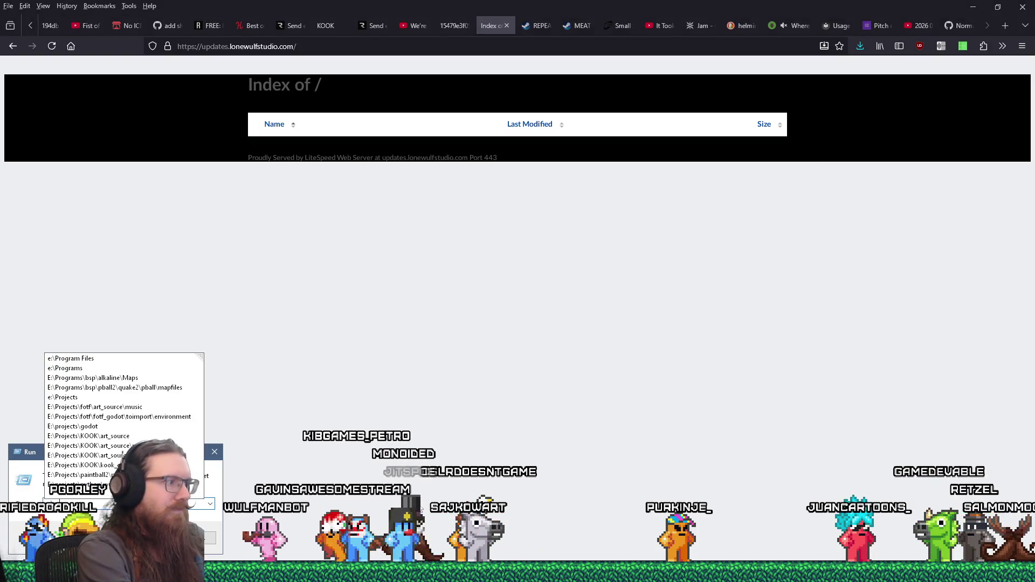
type(":\\projects\\")
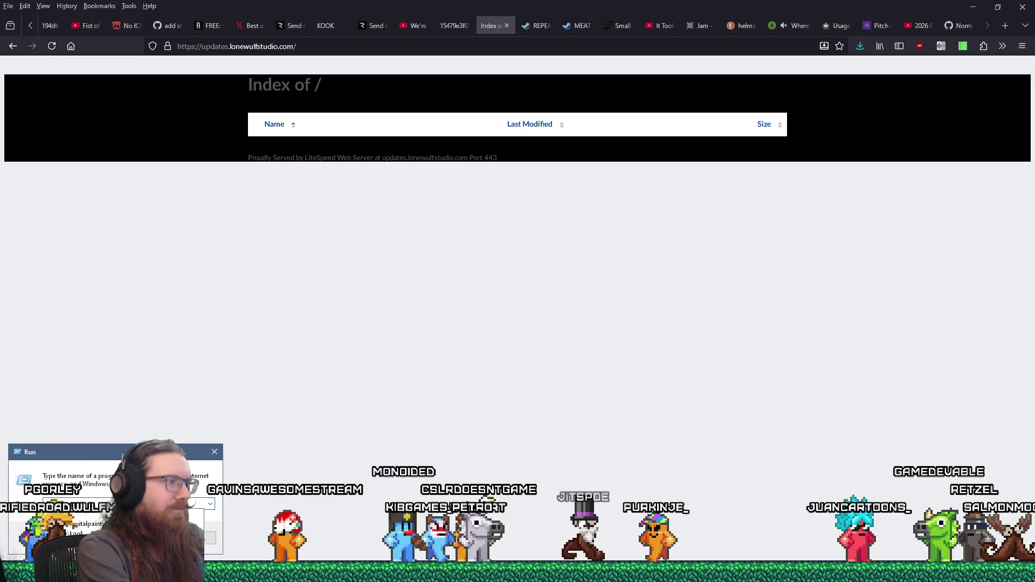
type("lonewulfstudio")
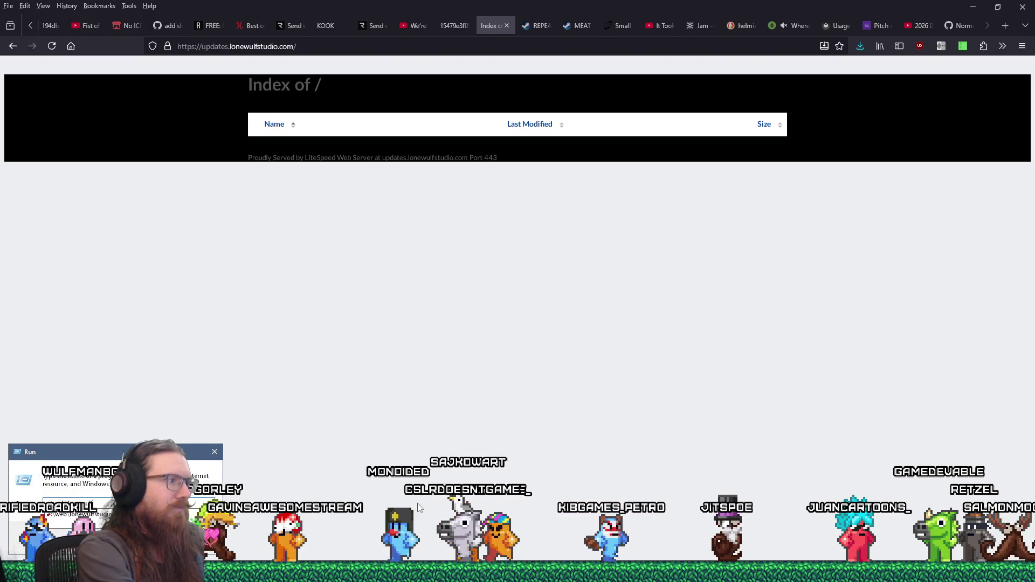
type("\\")
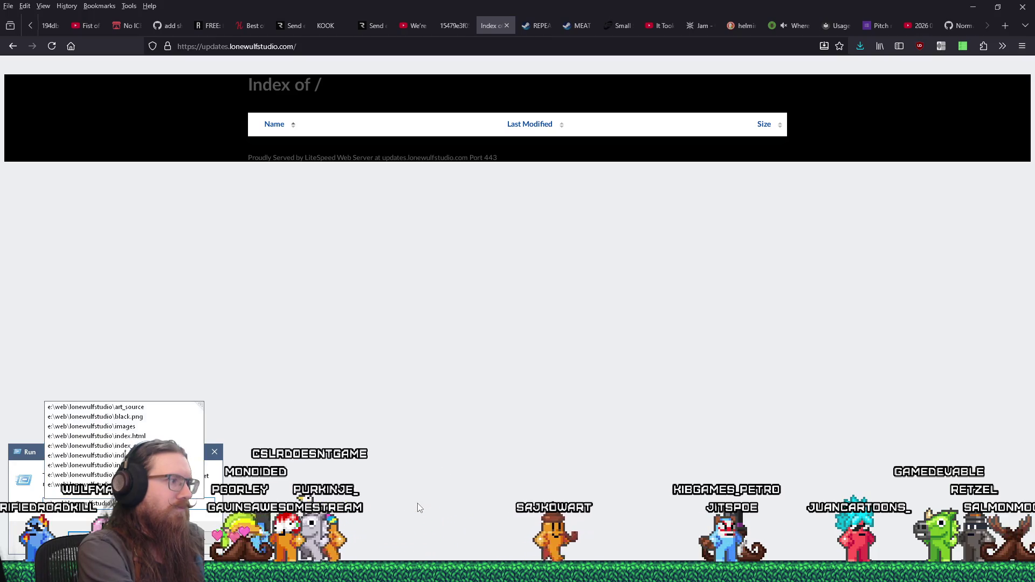
Open E:\web\lonewulfstudio in Explorer, reposition its window, and select Firefox's address bar.
key("Return")
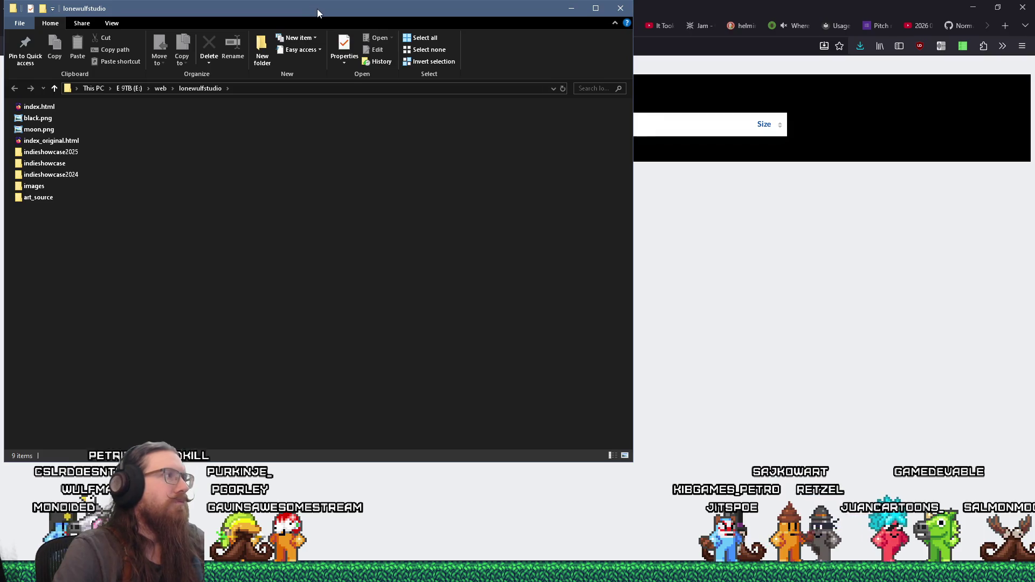
mouse_move(318, 9)
left_mouse_down()
mouse_move(359, 15)
mouse_move(205, 32)
mouse_move(0, 33)
left_mouse_up()
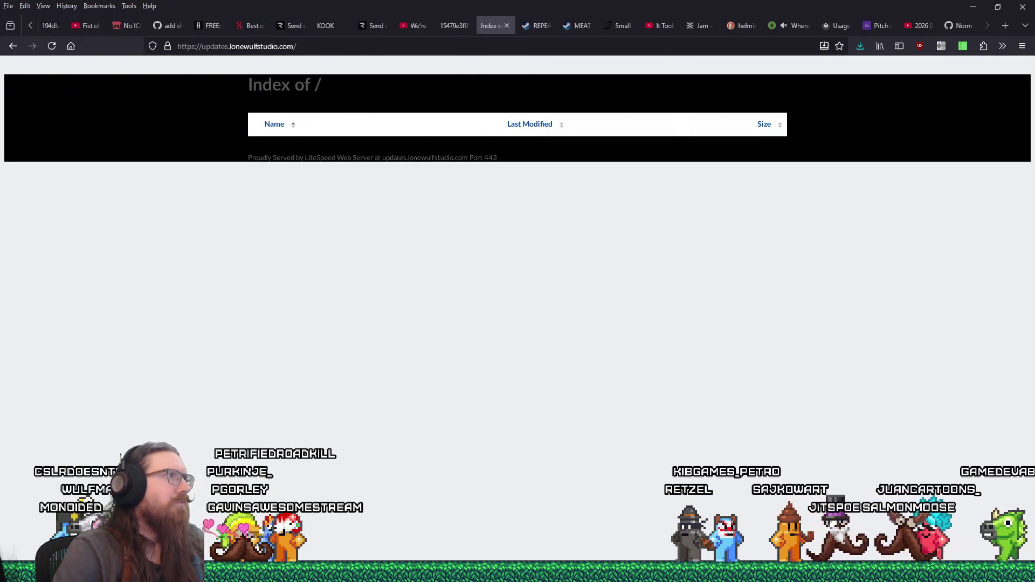
left_click(318, 47)
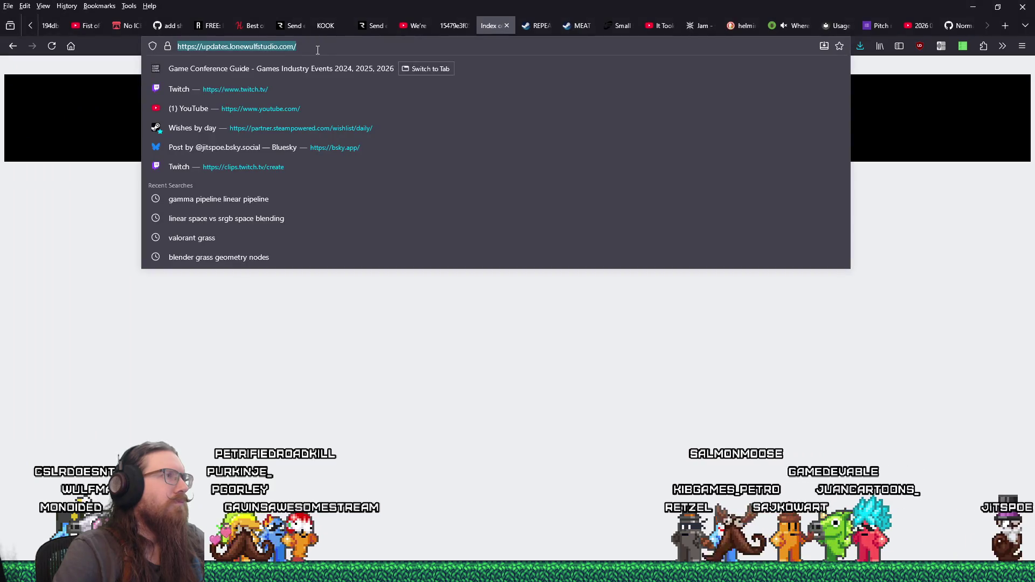
Dismiss Firefox's address suggestions and bring Notepad++ with index.html fully onto the screen.
left_click(346, 364)
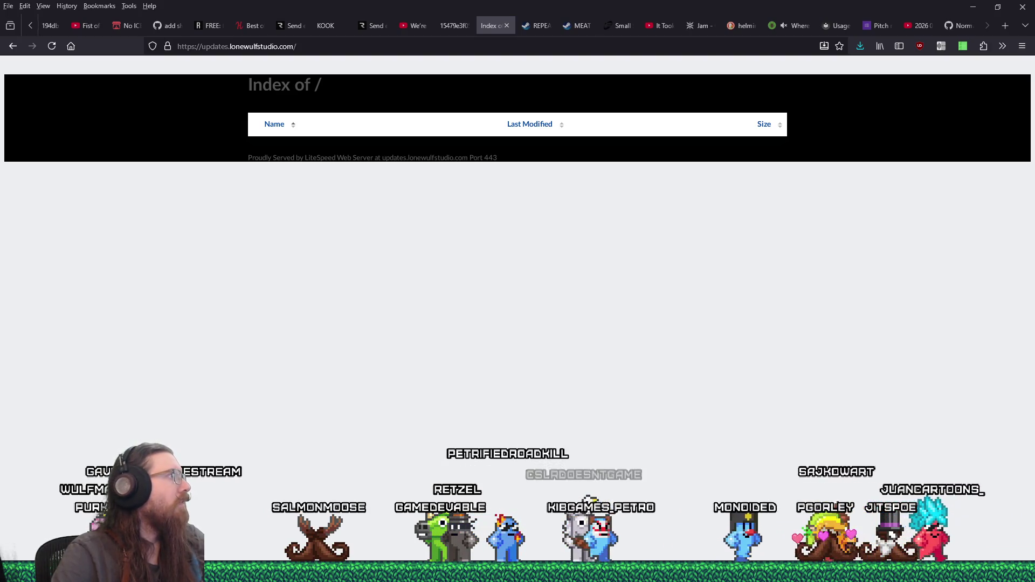
key("alt+Tab")
left_click_drag(375, 94, 514, 92)
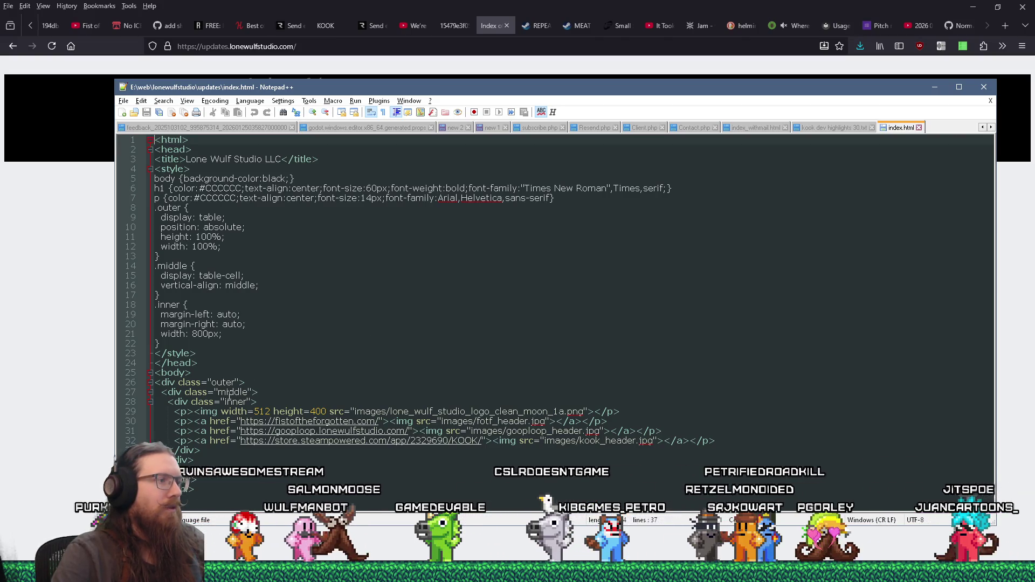
Replace the old image link lines with the Lone Wulf Studio mailing-list sign-up sentence.
mouse_move(716, 441)
left_mouse_down()
mouse_move(378, 436)
mouse_move(194, 411)
left_mouse_up()
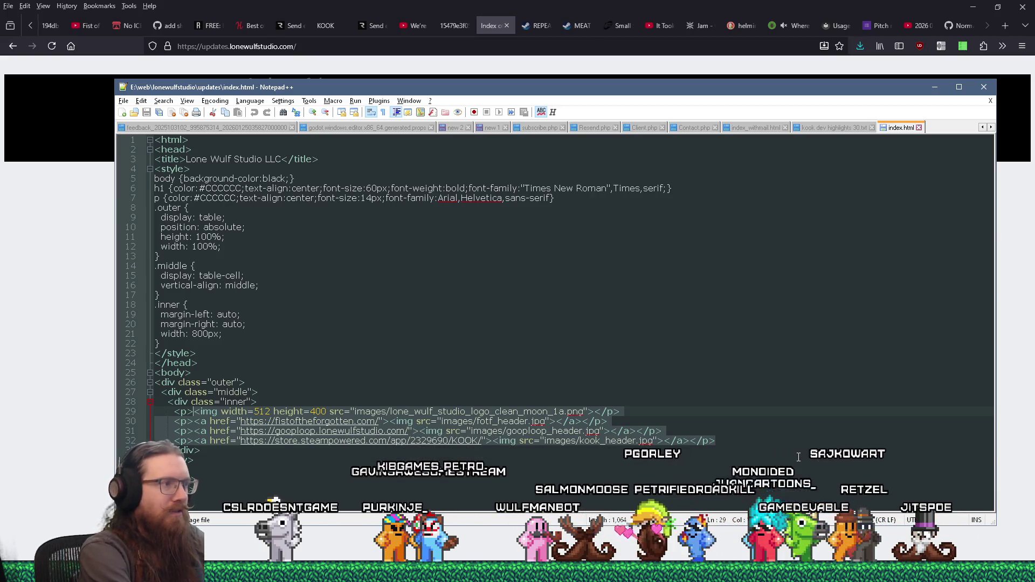
type("This")
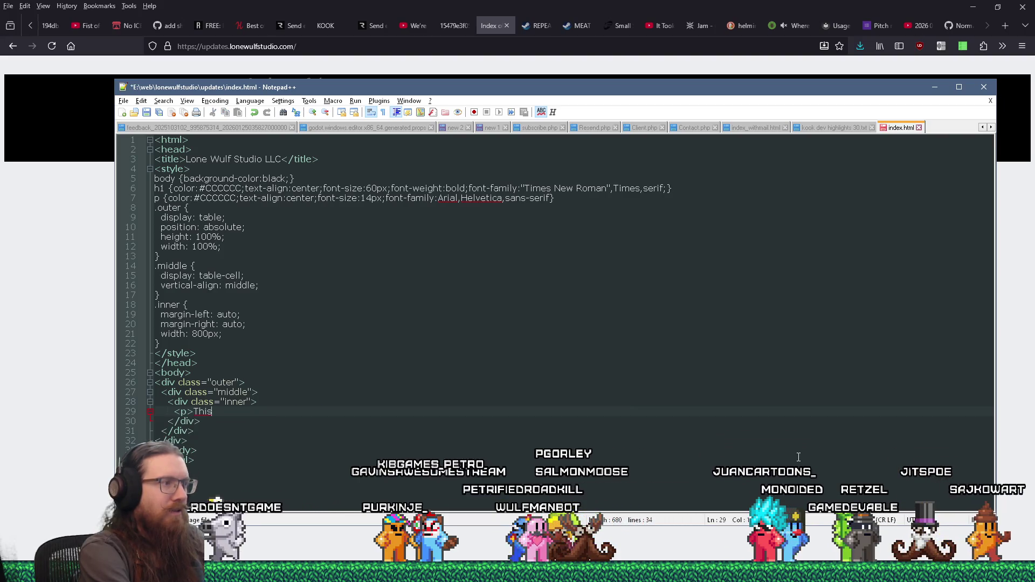
type(" will be where you can sign up for the")
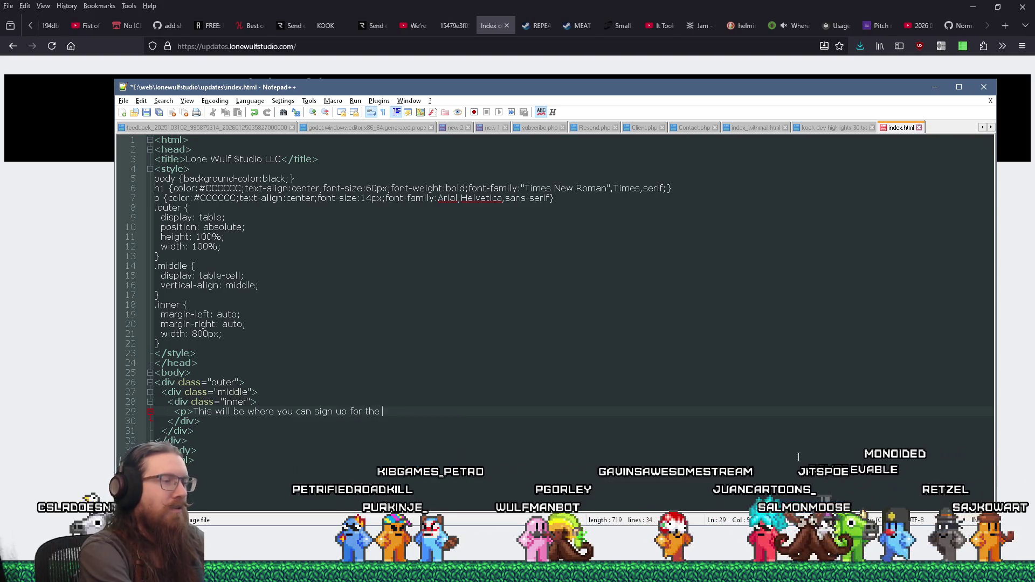
type(" mailing list")
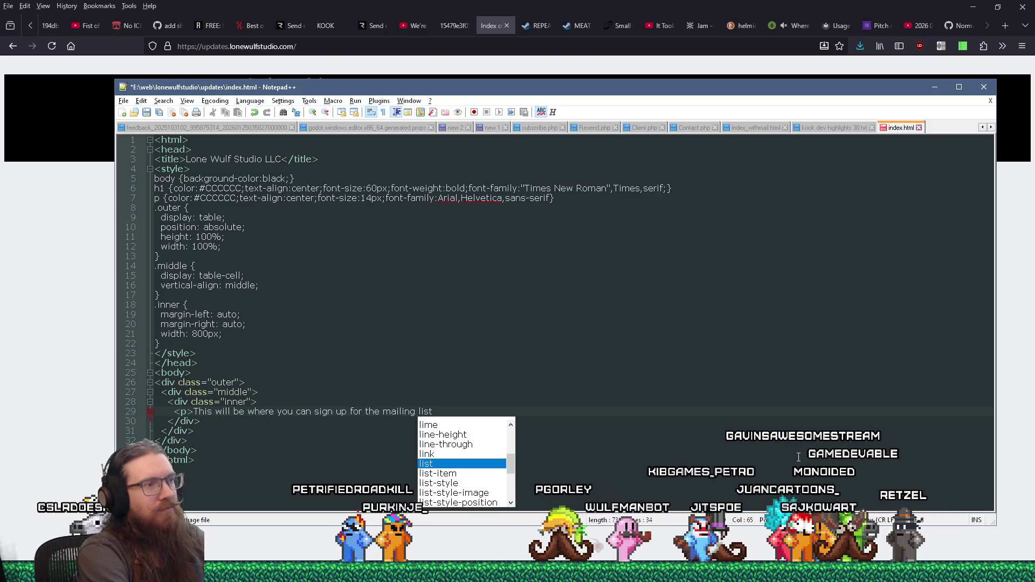
type(" to get updates for")
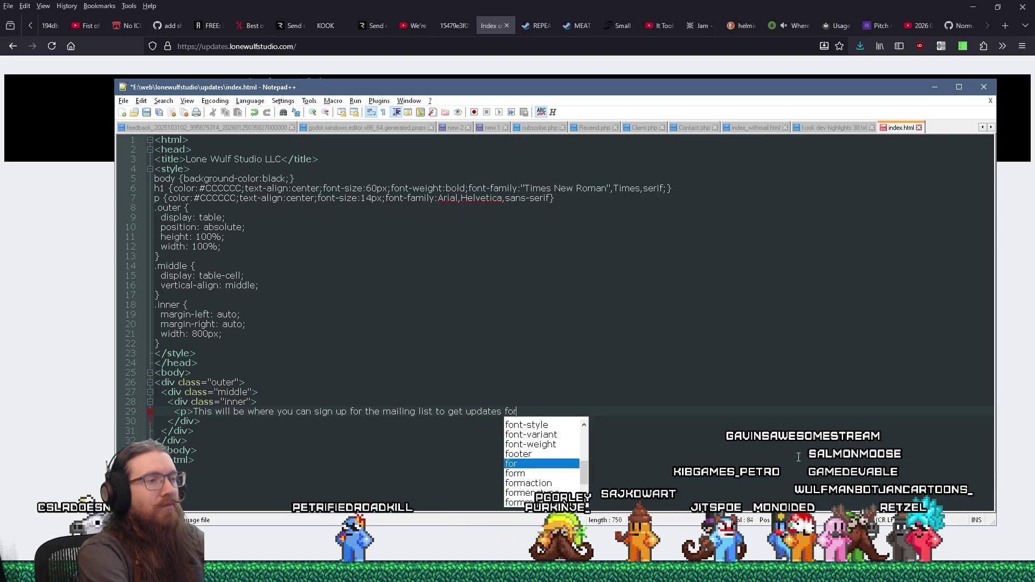
type(" Lone Wulf Studio game")
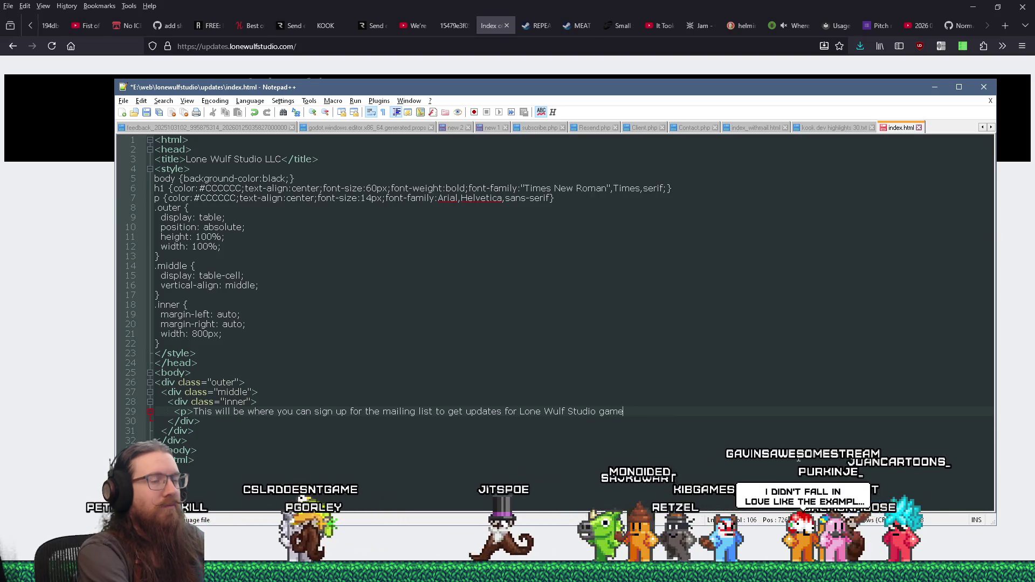
type("s.   Probab")
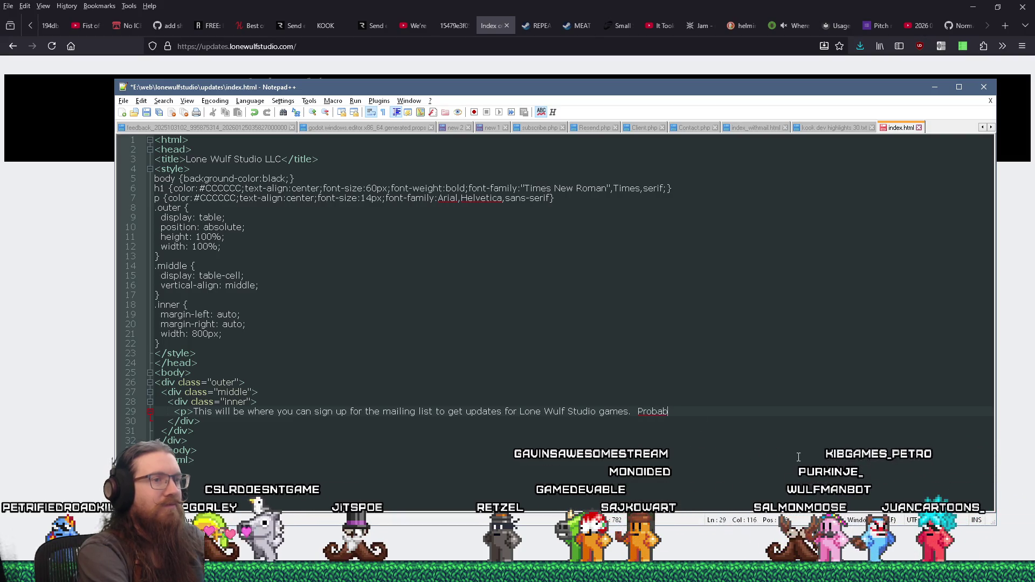
key("BackSpace")
key("BackSpace")
key("BackSpace")
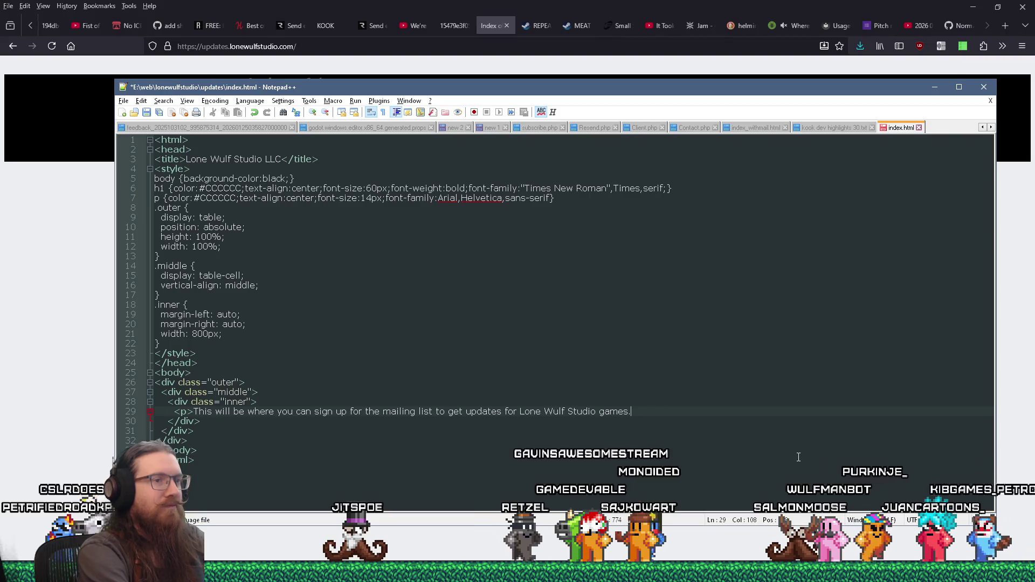
type("<br>")
Add <br>-separated lines 'Probably.' and 'If I ever get it done...', closing with </p>.
key("Return")
type("<br>")
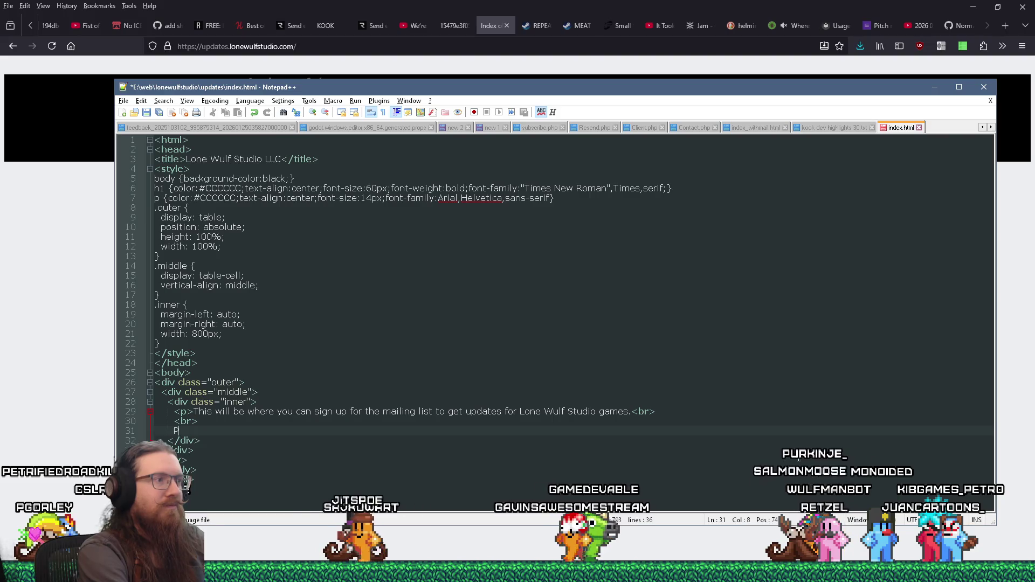
key("Return")
type("Probably.<br>")
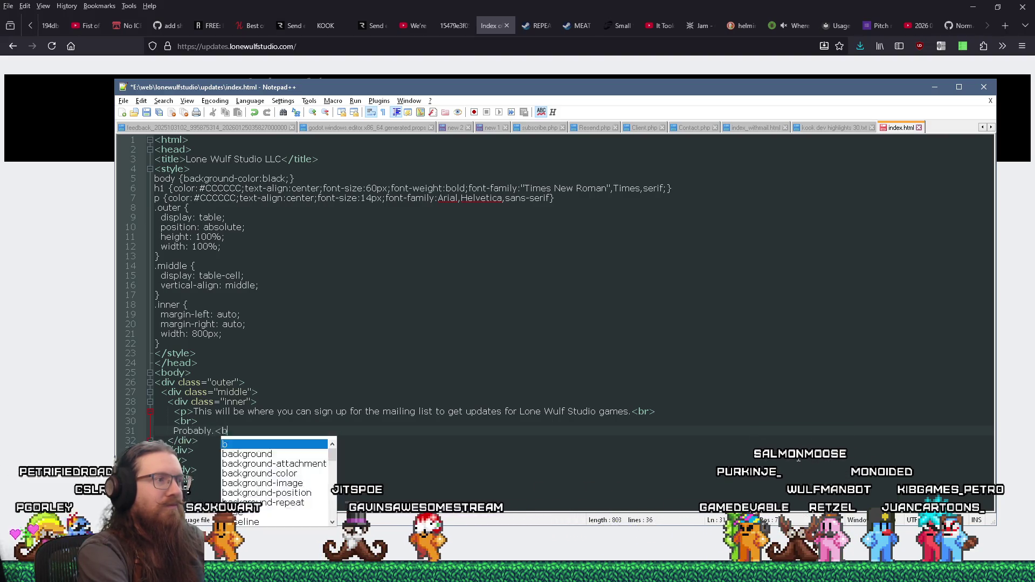
type("br>")
key("Return")
type("If I ever get it done. ")
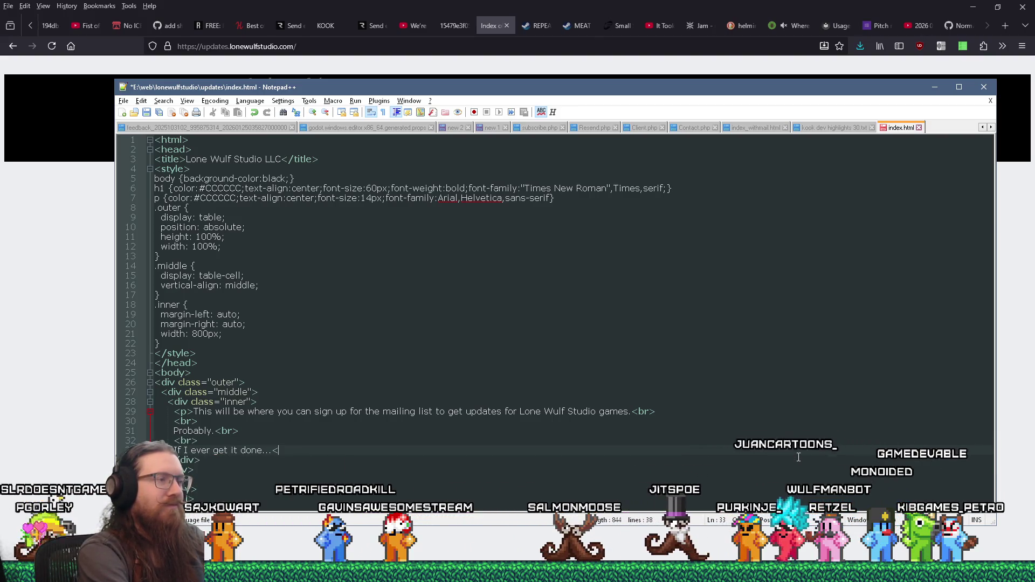
type("b")
key("BackSpace")
key("BackSpace")
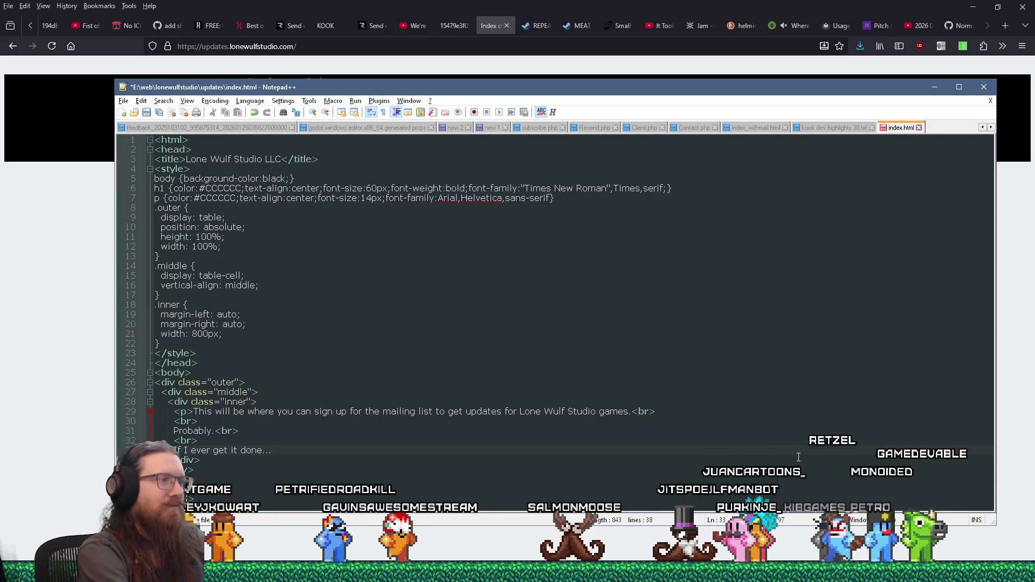
type("</p>")
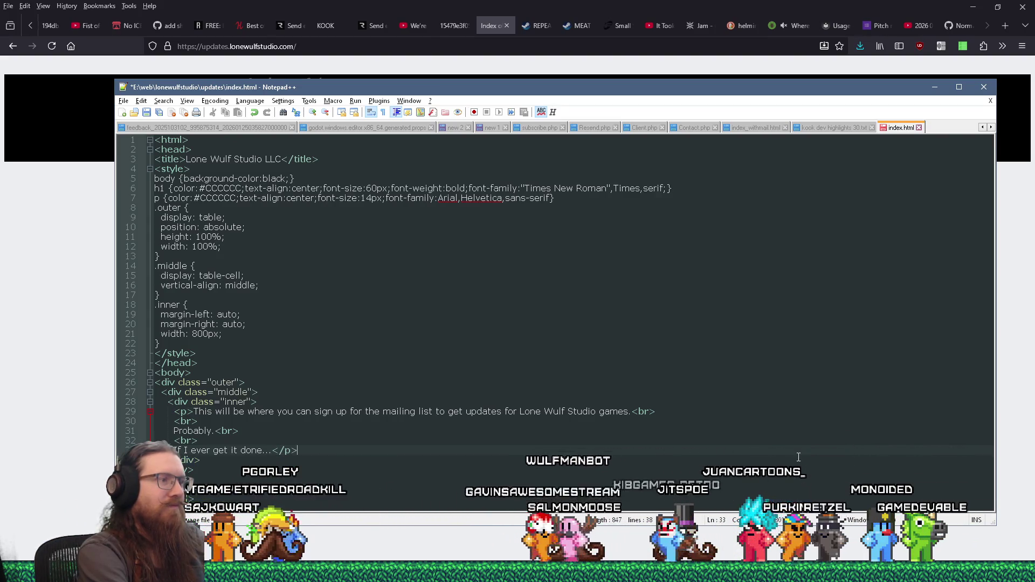
key("Return")
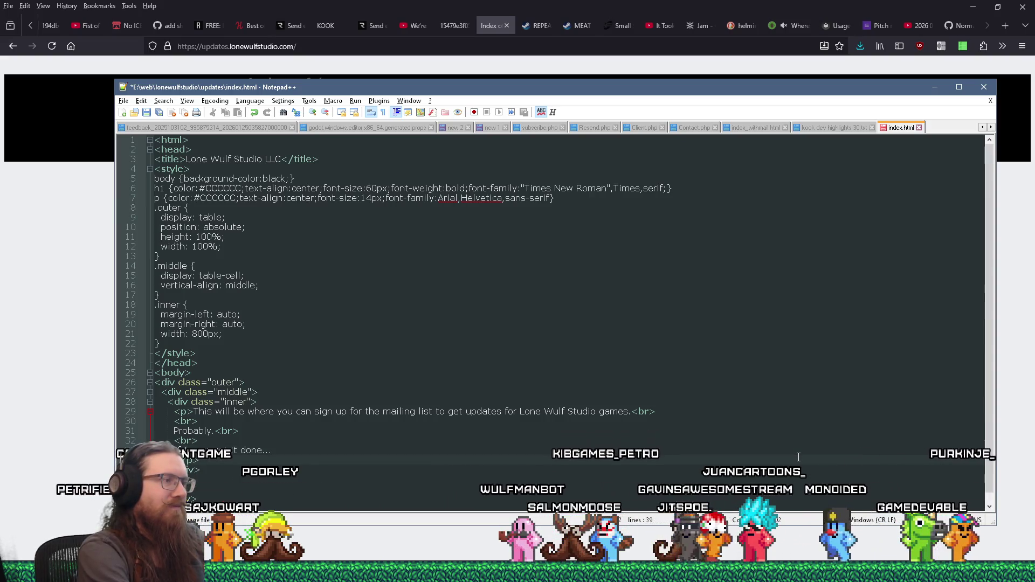
scroll(702, 330, "down", 1)
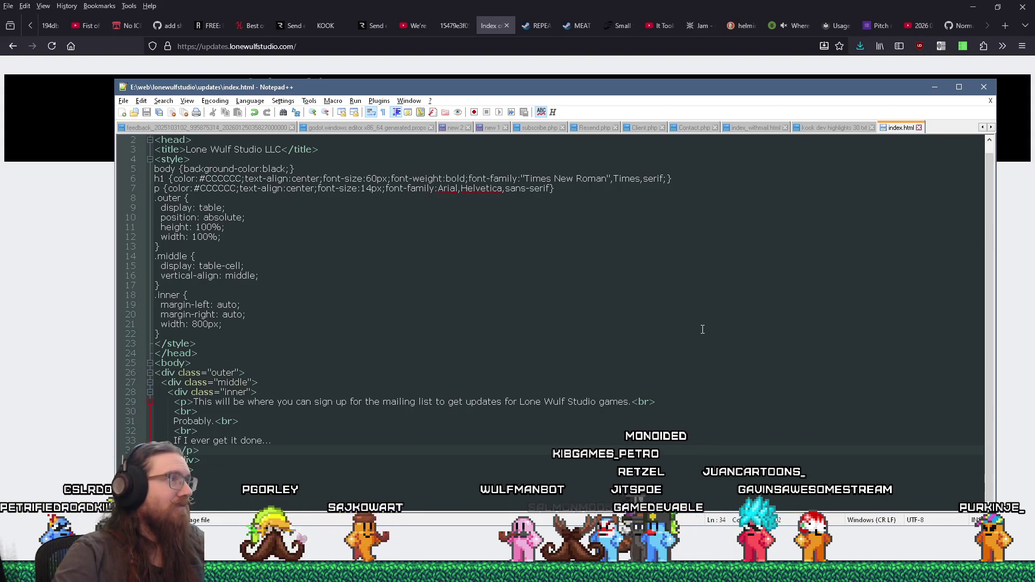
Change the title to 'Lone Wulf Studio LLC Updates', save index.html, and open Windows search.
left_click(282, 149)
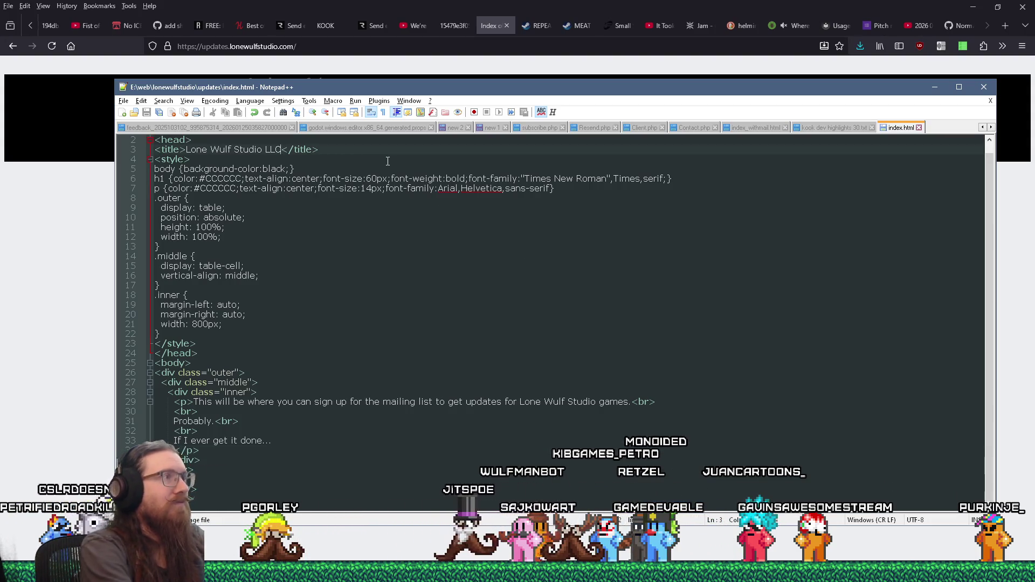
type("Updates")
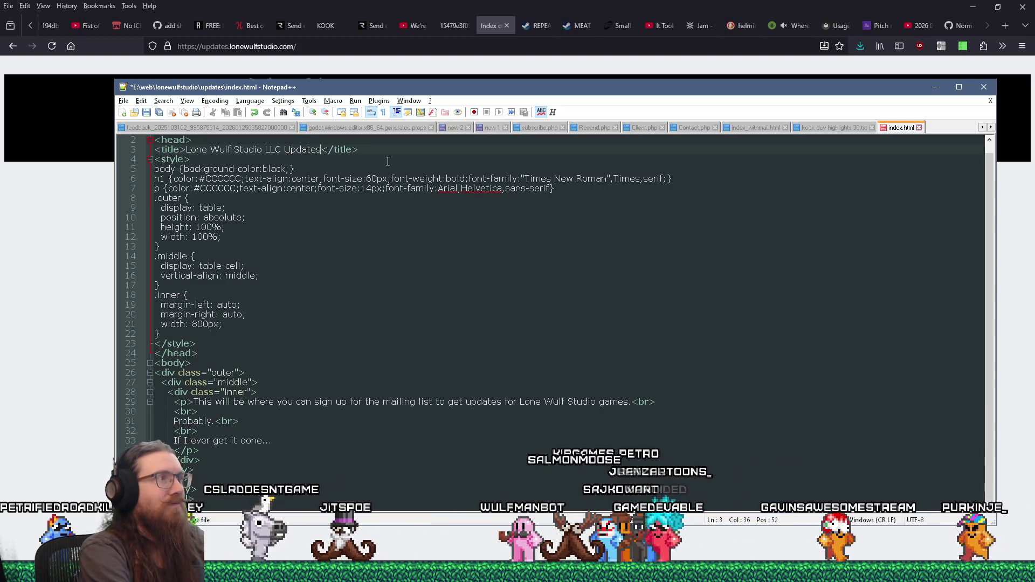
key("ctrl+s")
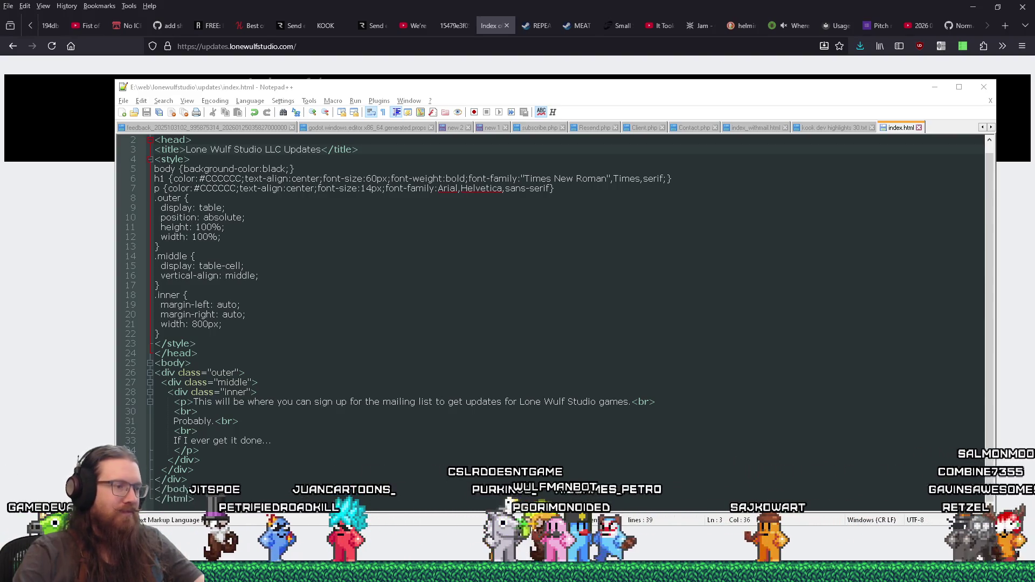
key("super")
Launch FileZilla from Start search, then bring up the Start menu again.
type("filezilla")
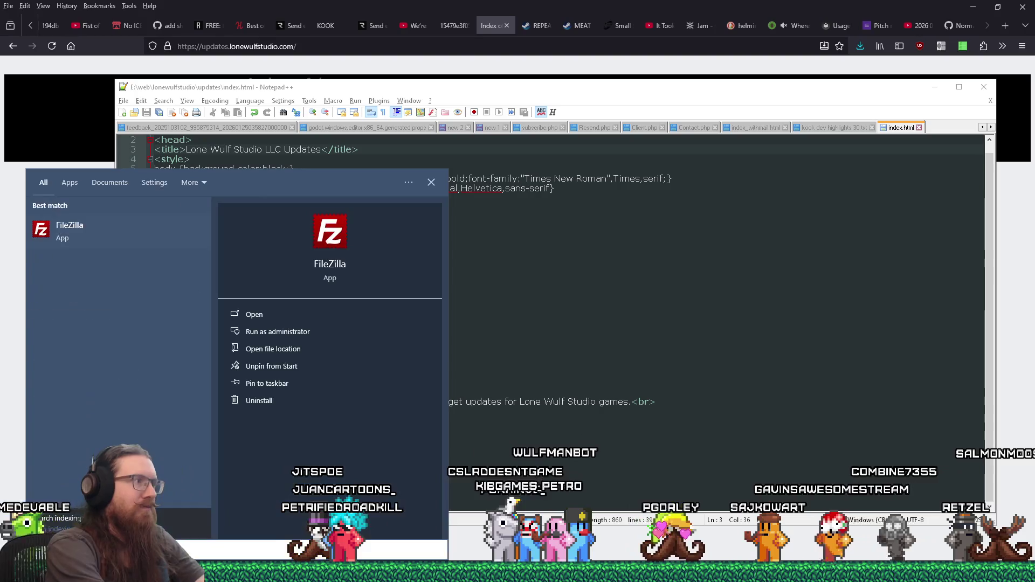
left_click(164, 234)
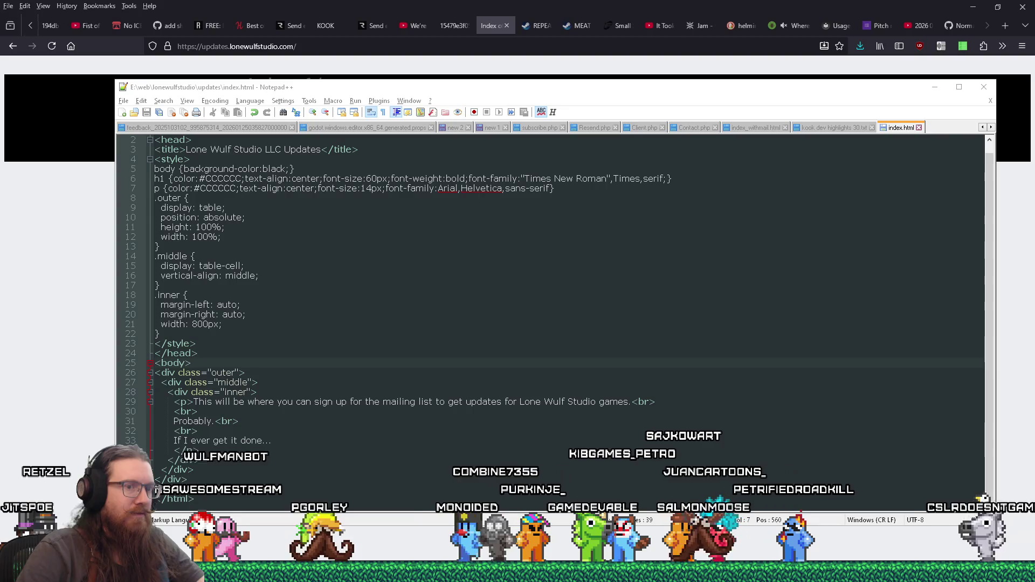
key("super")
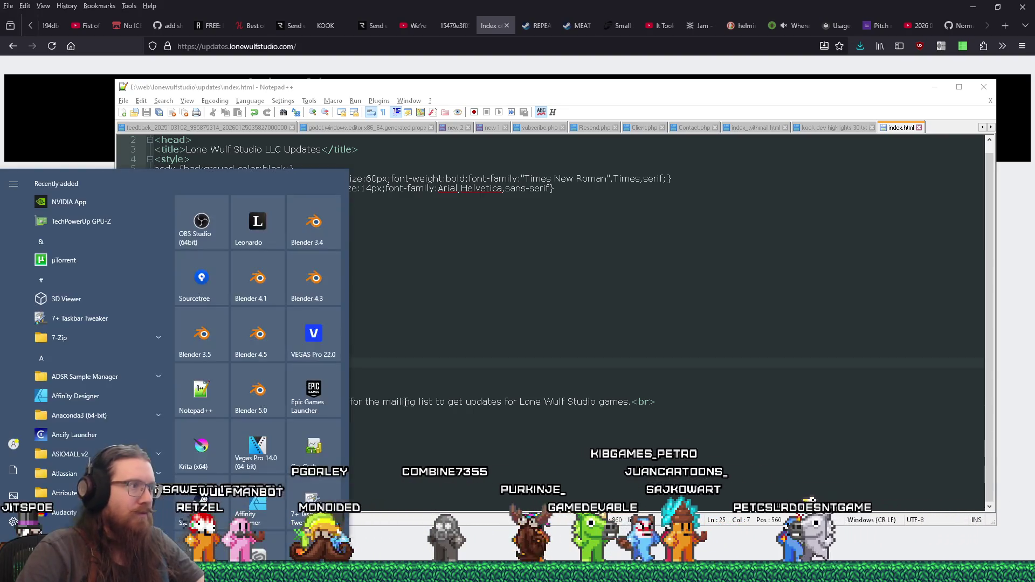
Launch Sourcetree from its Start menu tile.
left_click(221, 281)
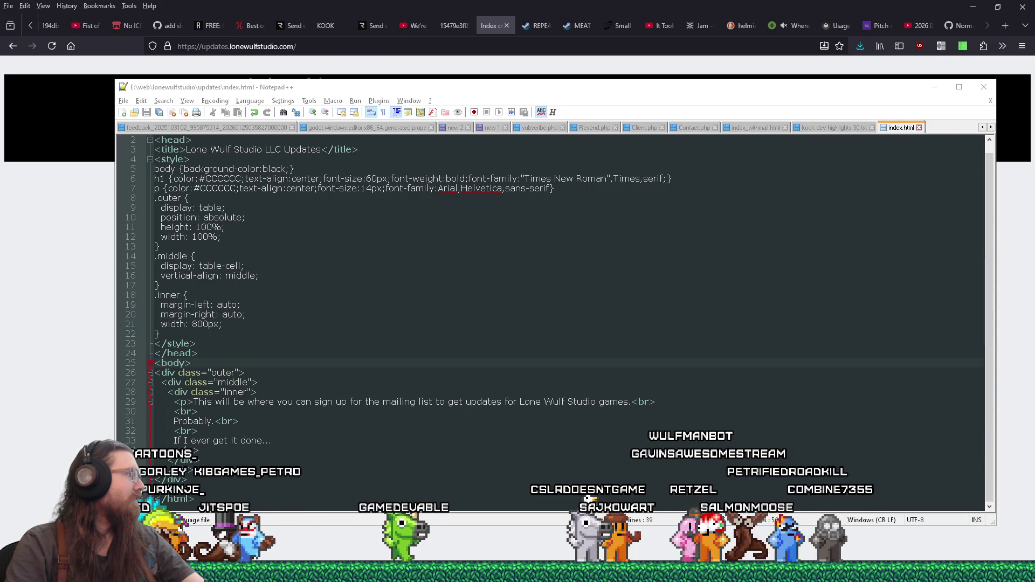
Return to the index.html editor, then bring Firefox's Index of / page forward and reload it.
key("alt+Tab")
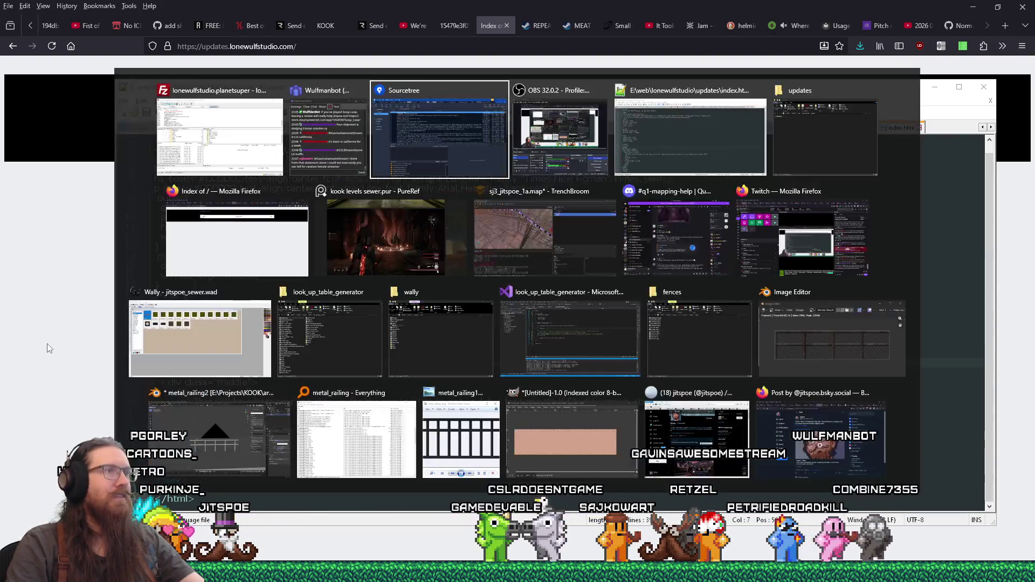
key("Tab")
key("Tab")
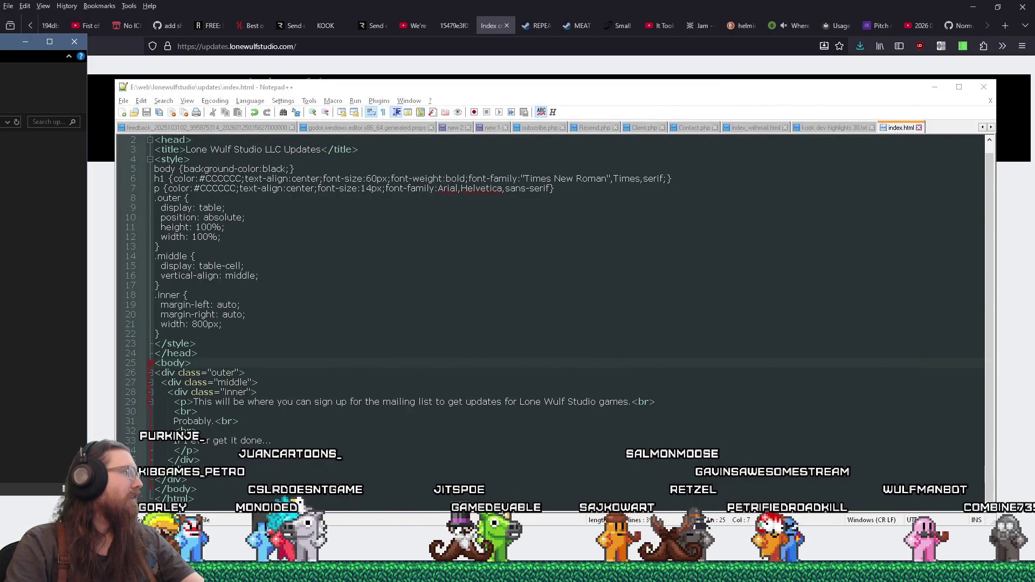
mouse_move(302, 499)
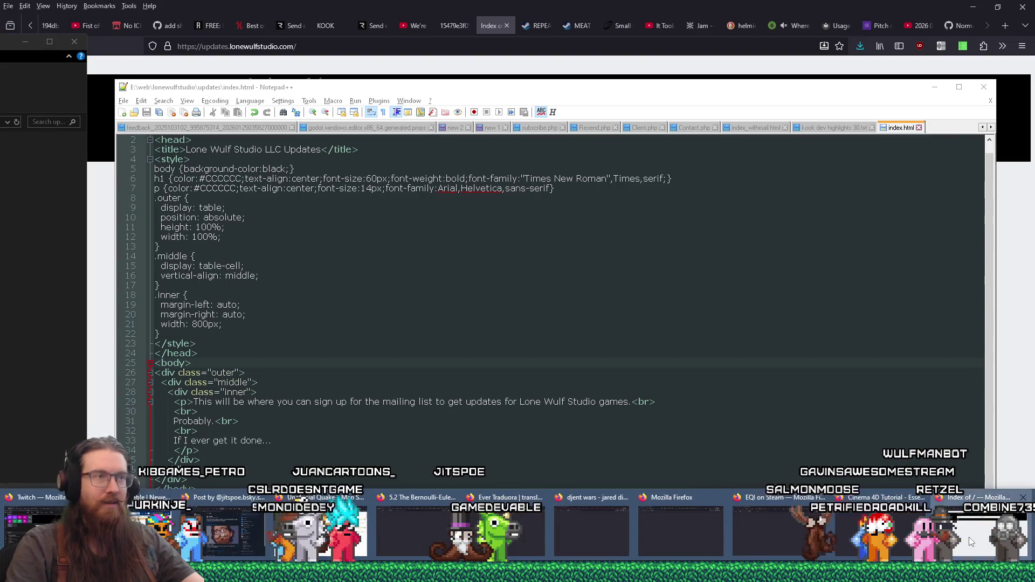
left_click(64, 499)
left_click(47, 49)
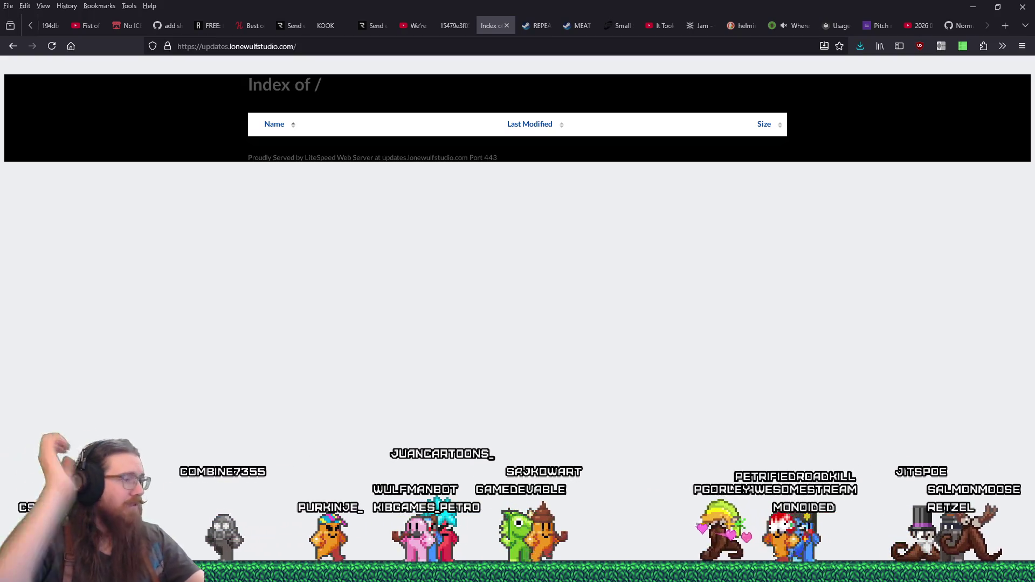
Check the open Firefox windows from the taskbar; updates.lonewulfstudio.com still lists no files.
mouse_move(517, 572)
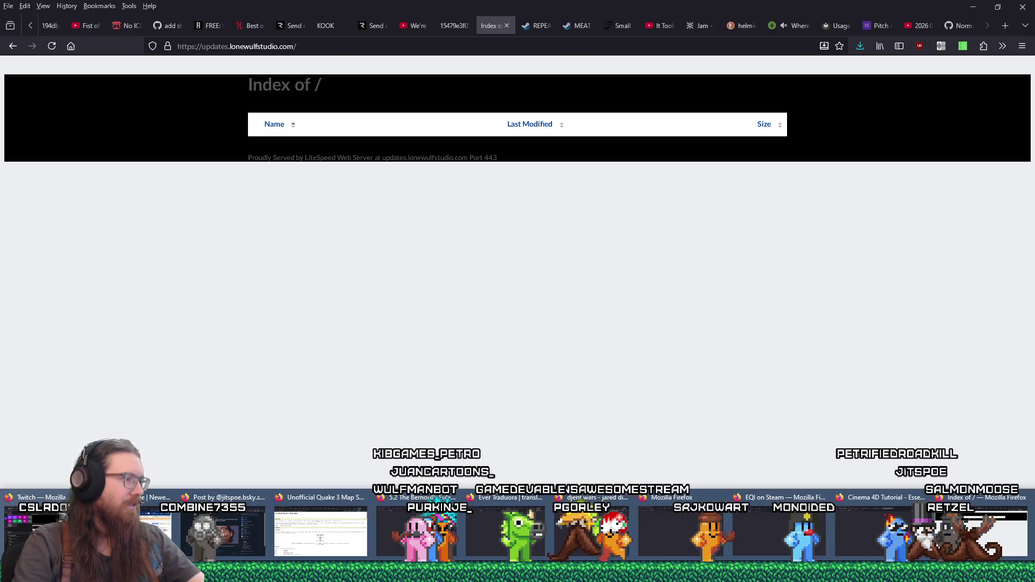
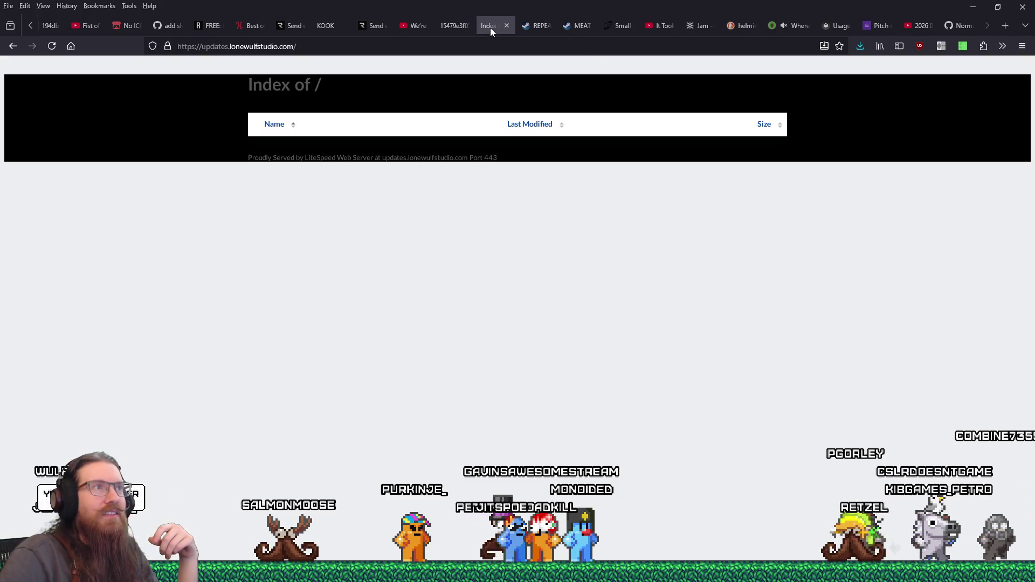
Search DuckDuckGo for 'cpanel set where web directories are' and open the UWH document-root article.
left_click(1005, 25)
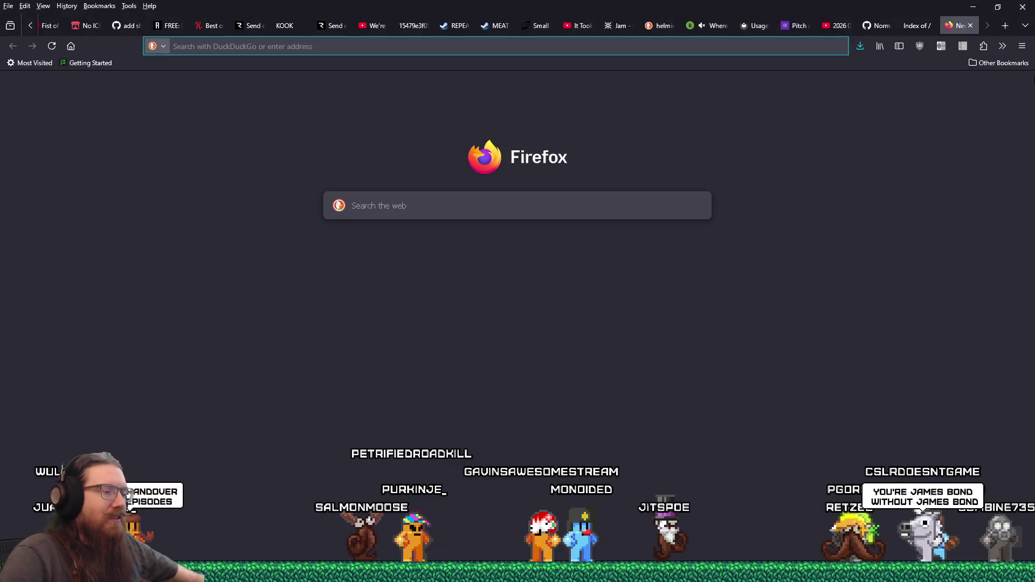
type("cpanel set ")
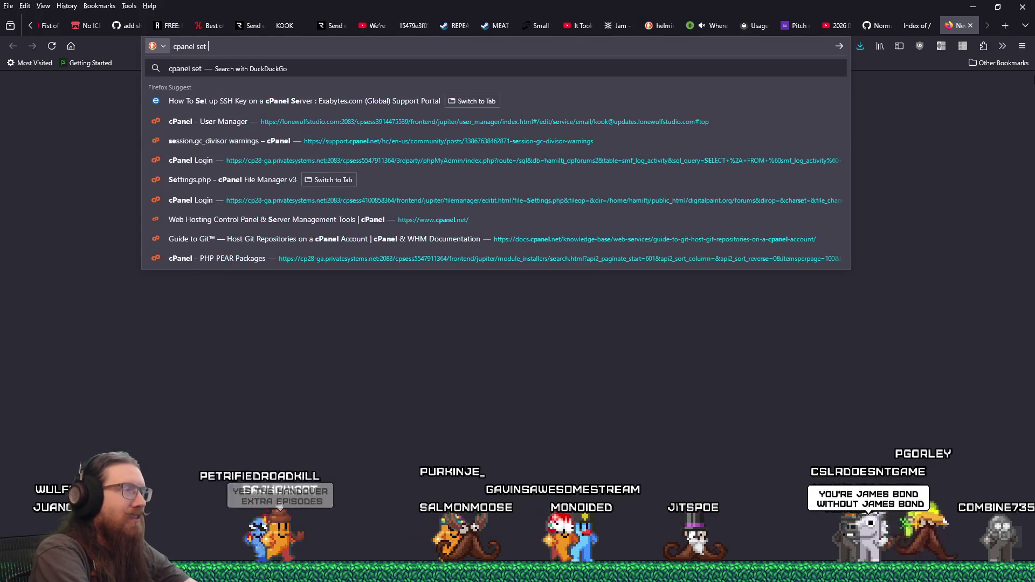
type("where web dir")
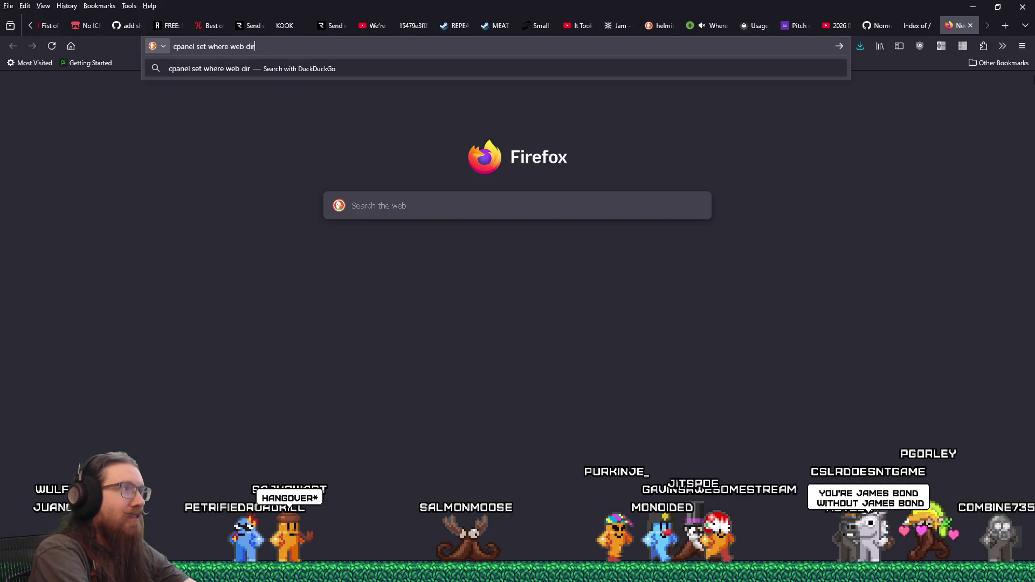
type("ectories+are&ia=web")
key("Return")
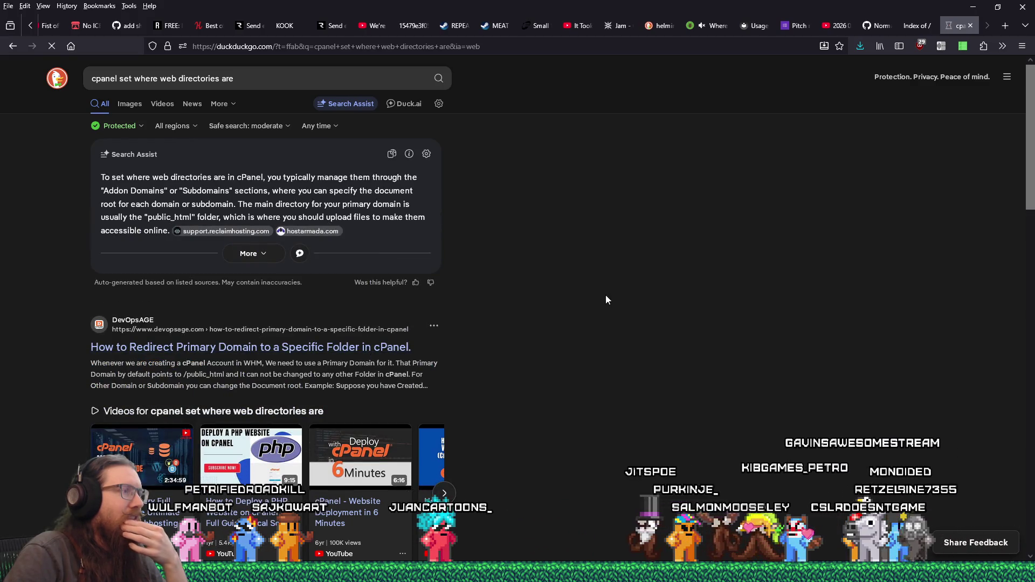
scroll(606, 296, "down", 5)
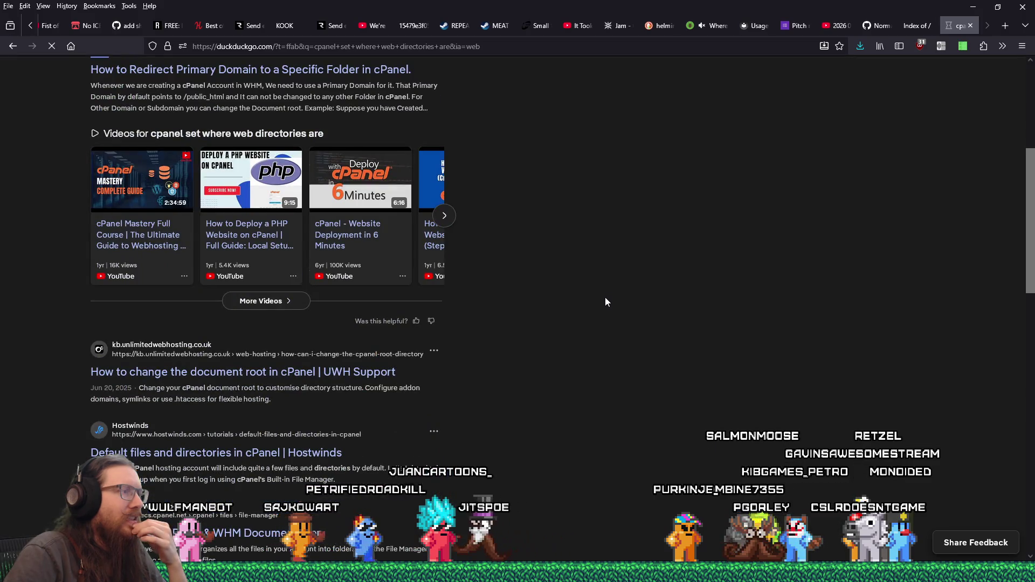
key("alt+Left")
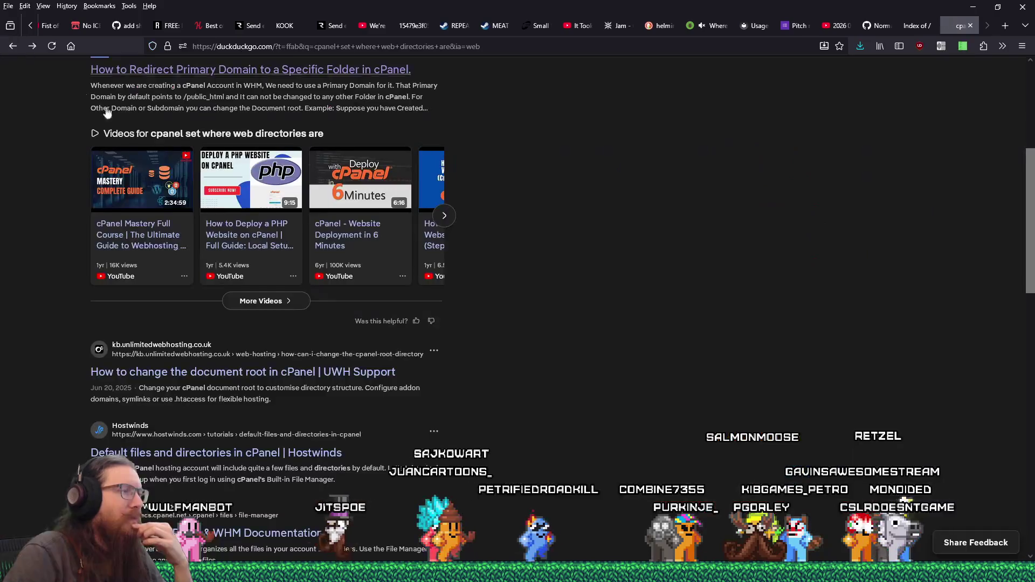
left_click(340, 373)
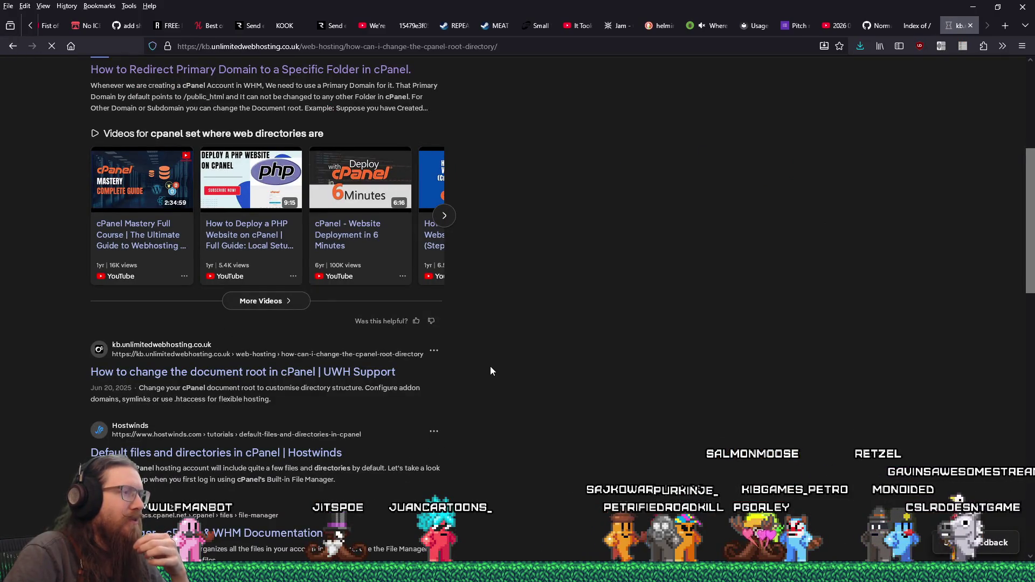
Read down the cPanel document-root article, then close its tab.
scroll(490, 367, "down", 10)
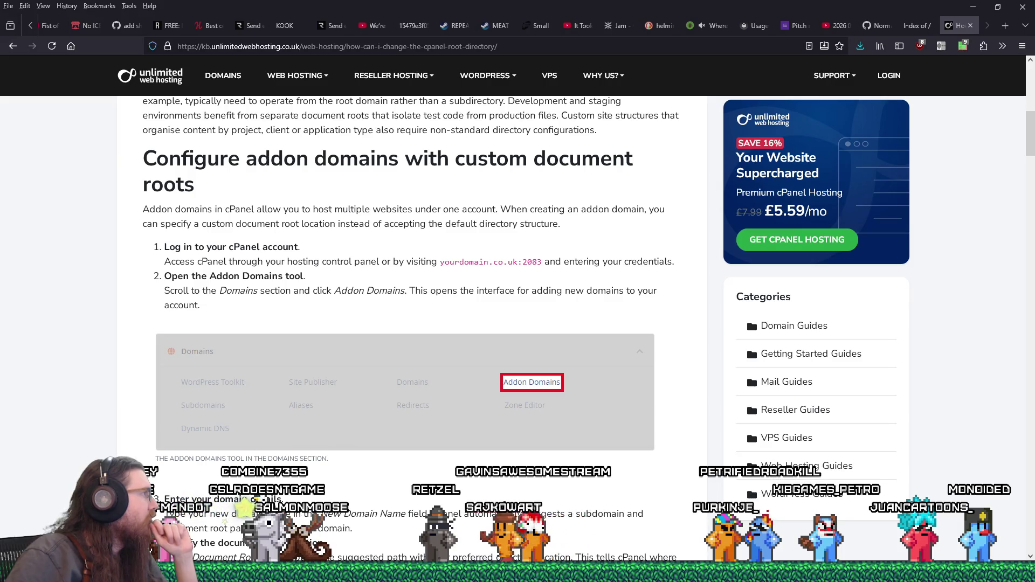
left_click(969, 27)
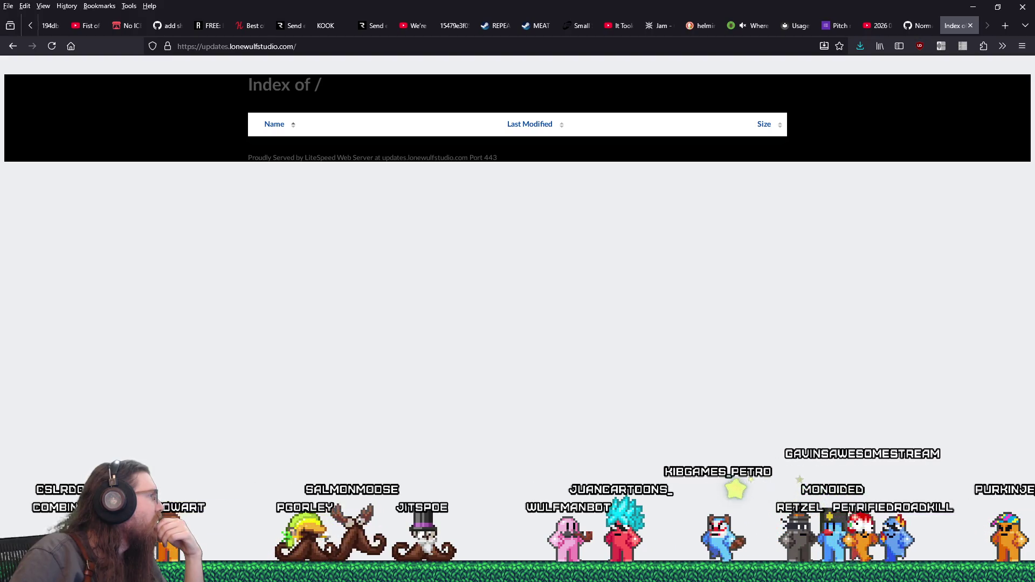
Load lonewulfstudio.com/updates in a new tab, then close it.
left_click(1006, 26)
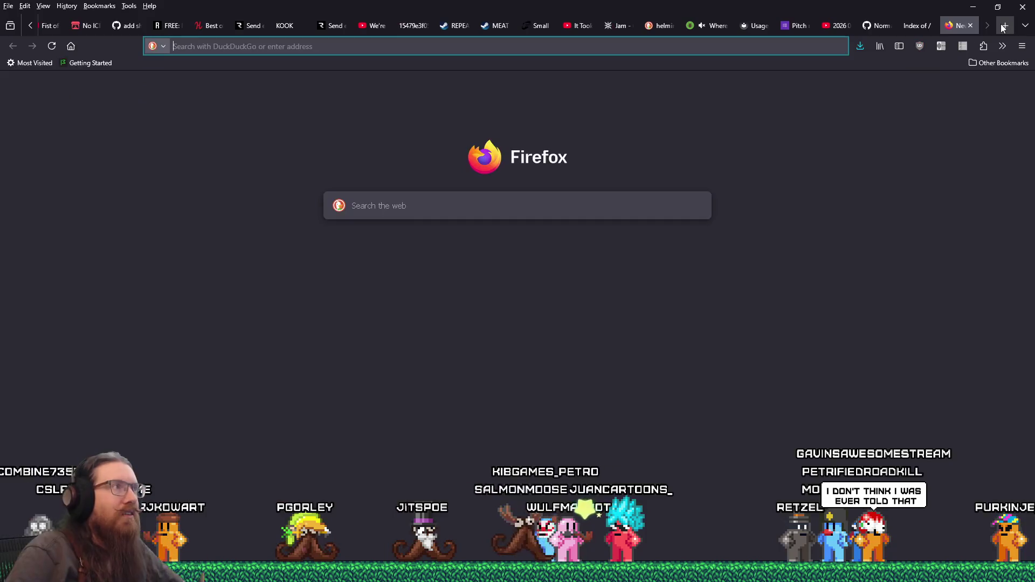
type("lonewulfstudio.com/updates")
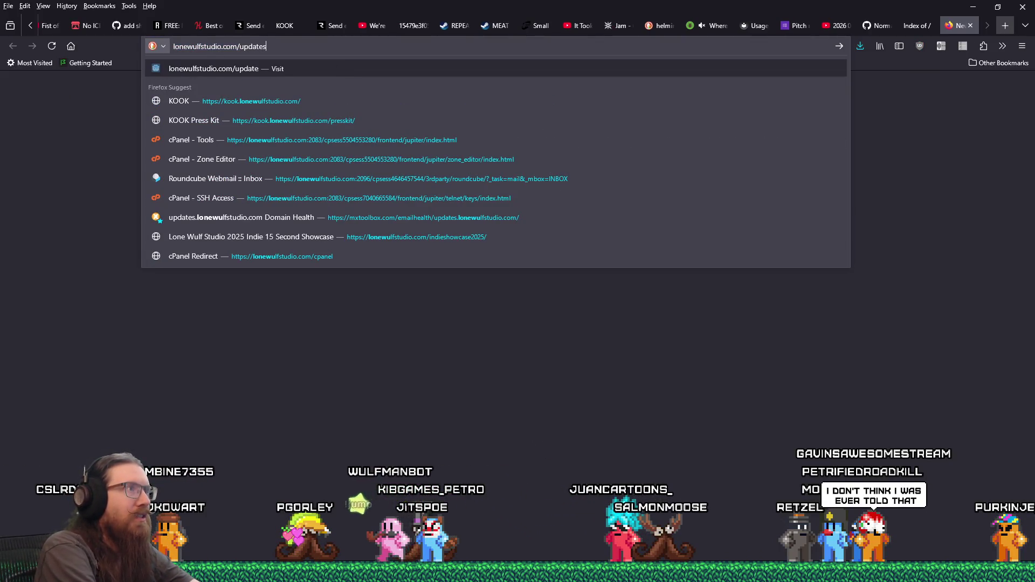
key("Return")
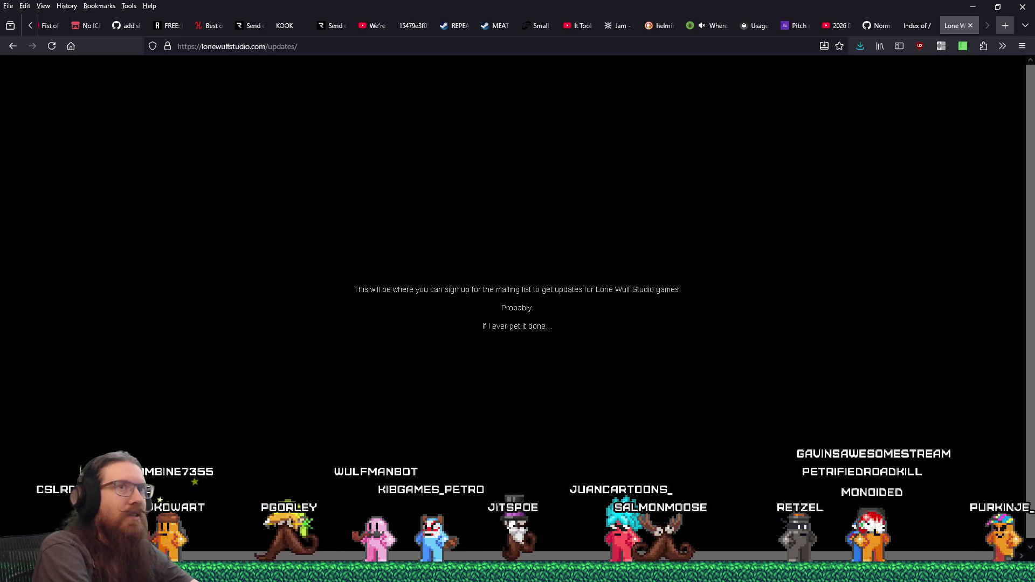
left_click(971, 25)
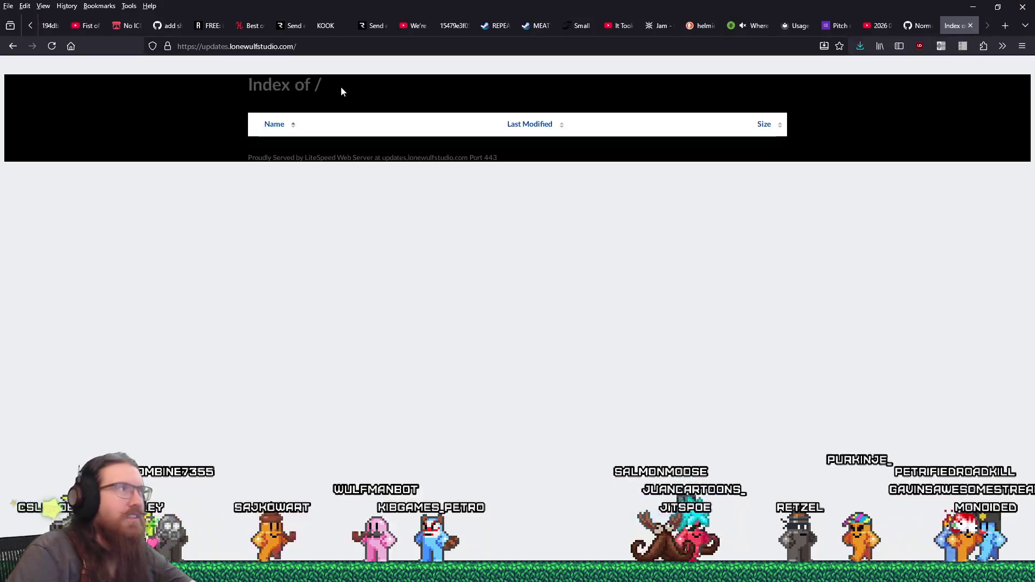
Reload the Index of / listing, close that tab, and switch to TrenchBroom.
left_click(52, 46)
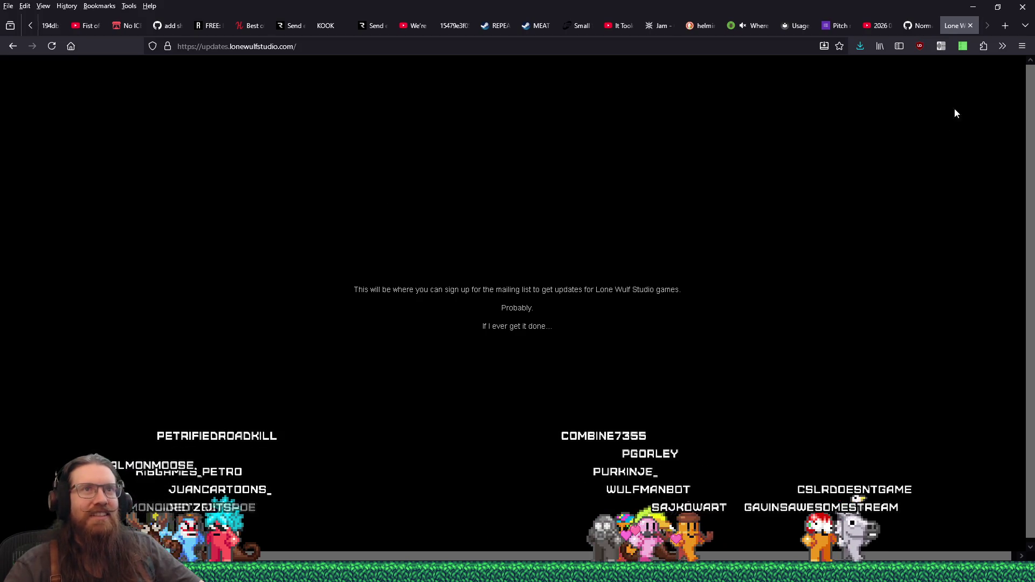
left_click(970, 27)
key("alt+Tab")
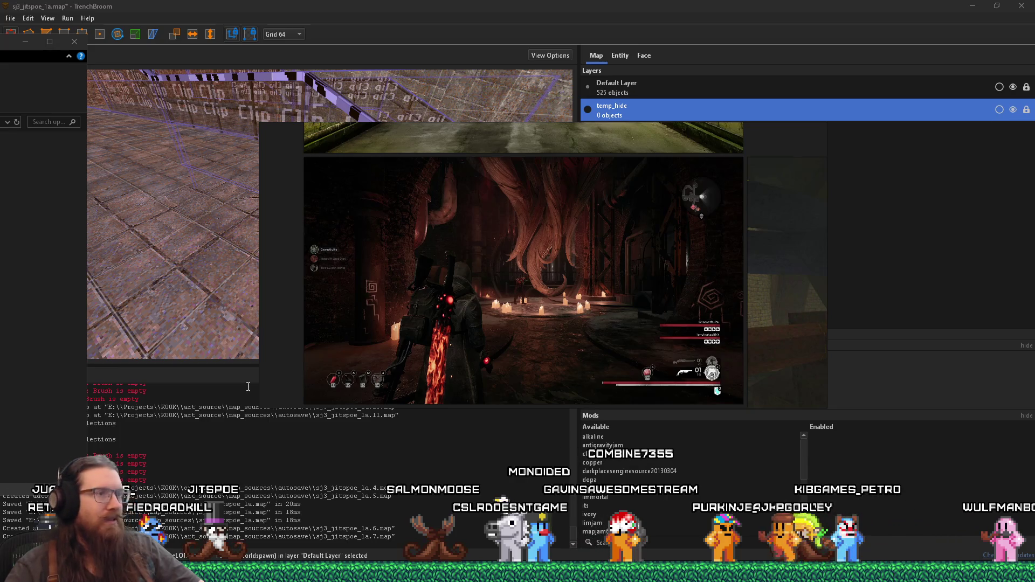
Scroll-zoom around the PureRef board of sewer and tunnel references.
scroll(409, 326, "down", 5)
scroll(464, 292, "up", 3)
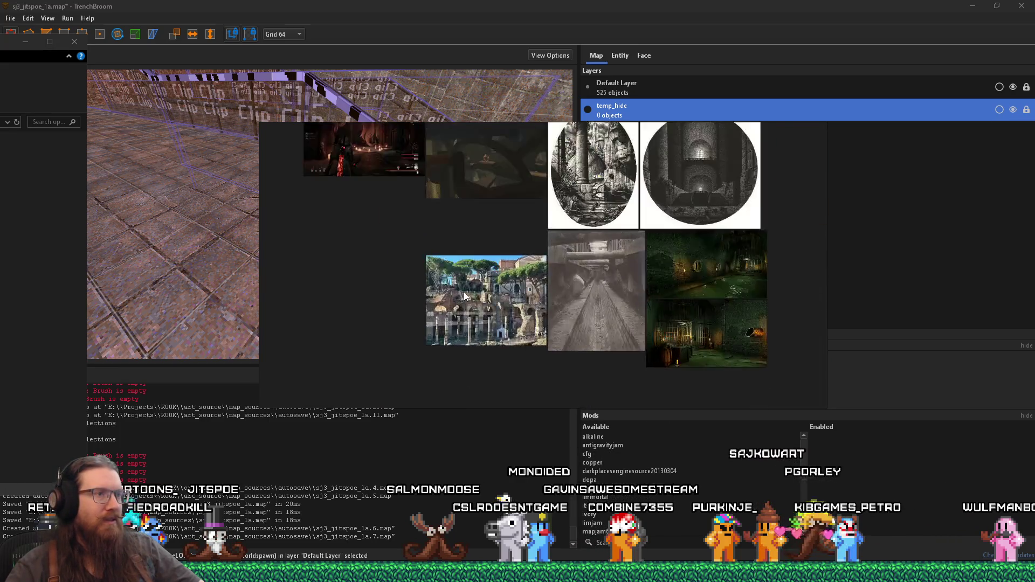
scroll(464, 291, "up", 3)
scroll(507, 392, "down", 4)
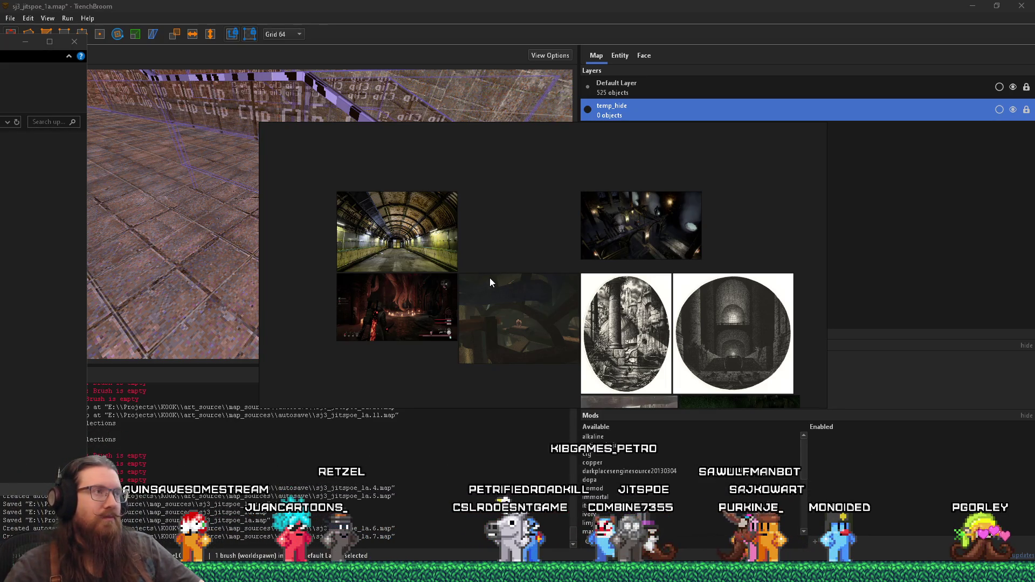
left_click(541, 209)
mouse_move(475, 269)
left_mouse_down()
mouse_move(393, 229)
mouse_move(467, 242)
mouse_move(396, 156)
mouse_move(343, 172)
mouse_move(289, 213)
mouse_move(294, 258)
mouse_move(227, 252)
mouse_move(296, 173)
mouse_move(199, 168)
mouse_move(233, 155)
mouse_move(225, 162)
mouse_move(244, 170)
mouse_move(347, 169)
mouse_move(254, 181)
mouse_move(235, 194)
left_mouse_up()
Zoom into the dim sewer concept image and shift the PureRef window lower right.
scroll(236, 193, "up", 3)
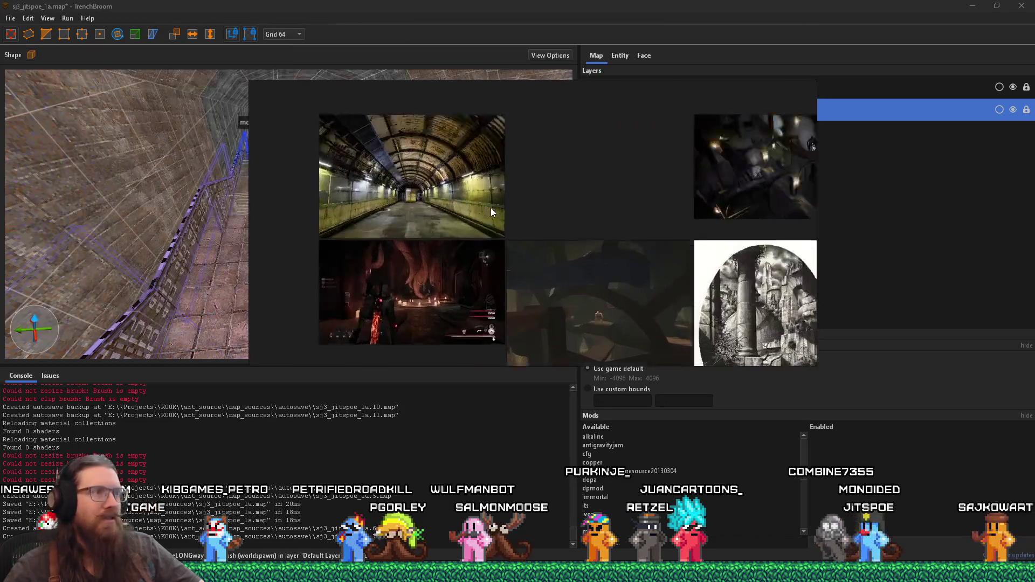
scroll(484, 214, "down", 5)
scroll(515, 261, "up", 8)
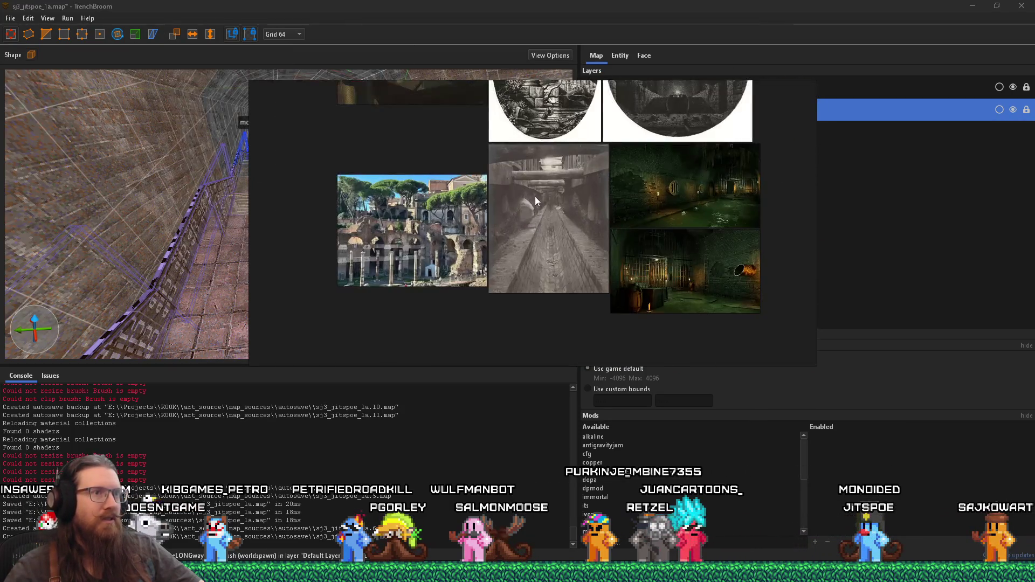
scroll(502, 241, "down", 5)
scroll(502, 241, "down", 3)
scroll(502, 257, "up", 8)
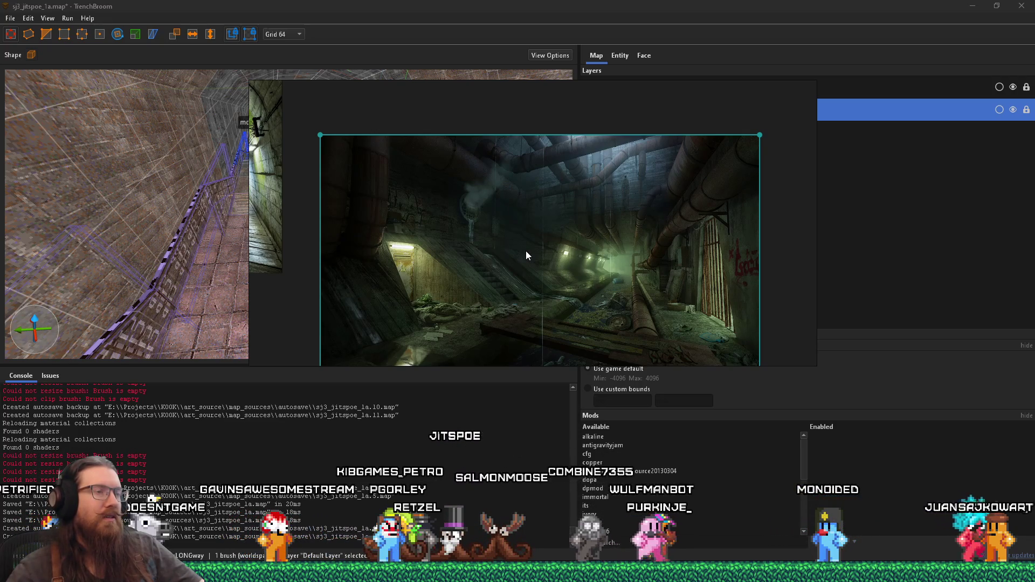
mouse_move(501, 255)
left_mouse_down()
mouse_move(605, 263)
mouse_move(687, 238)
left_mouse_up()
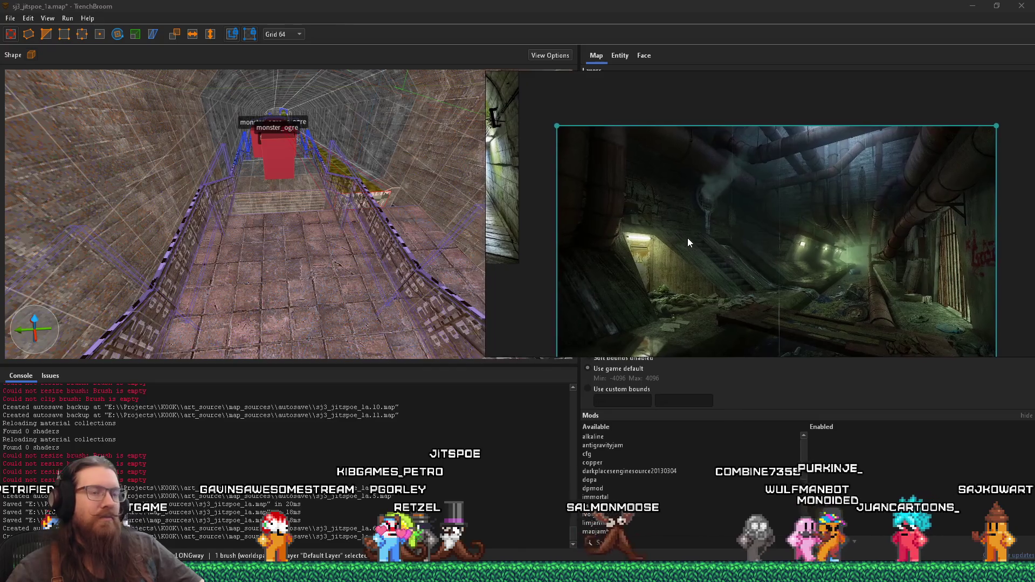
left_click(346, 227)
Fly the 3D camera over the slime channel, stair railing, brick arch and monster_ogre ledge.
left_click_drag(394, 234, 305, 130)
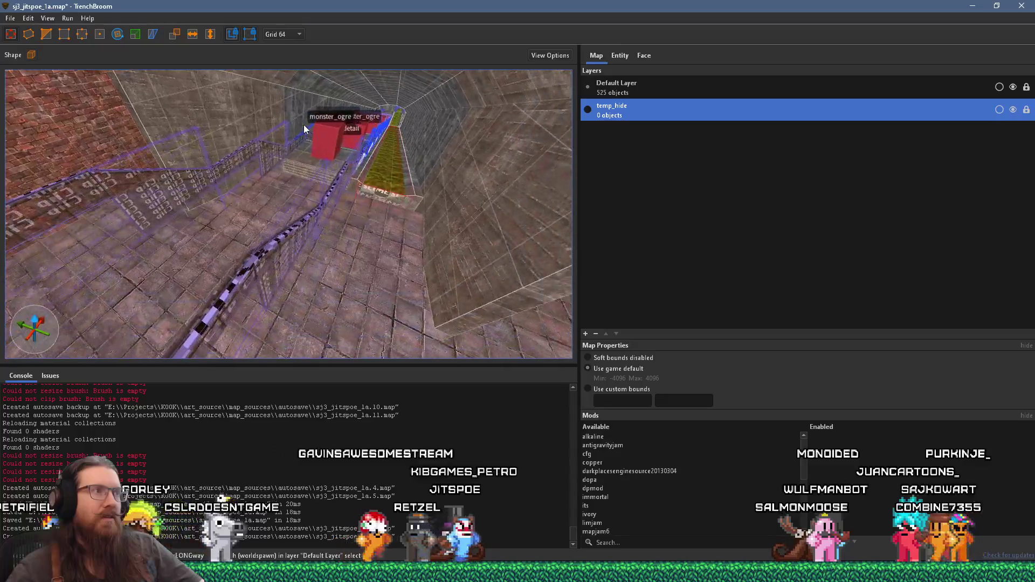
left_click(397, 166)
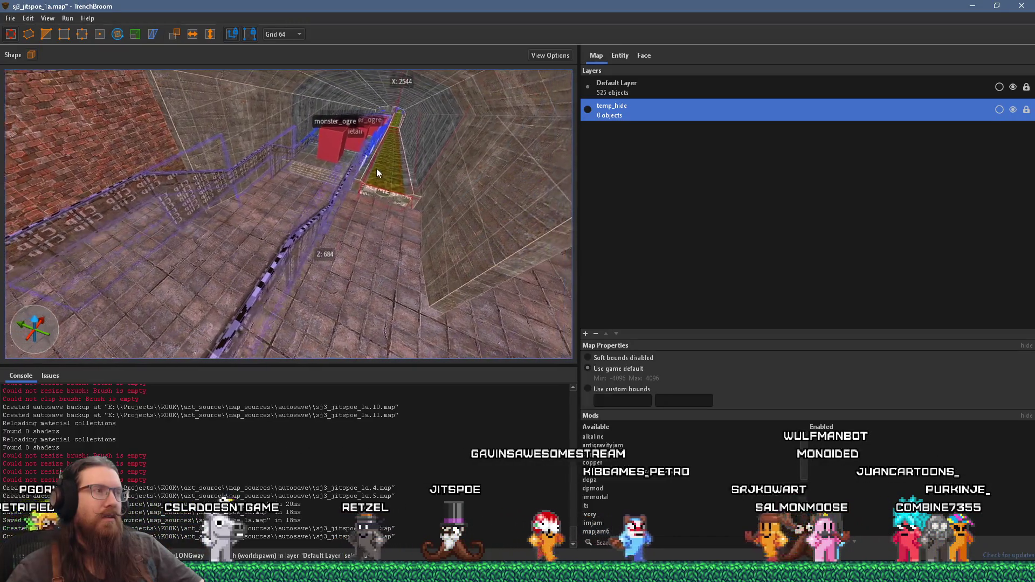
key("a")
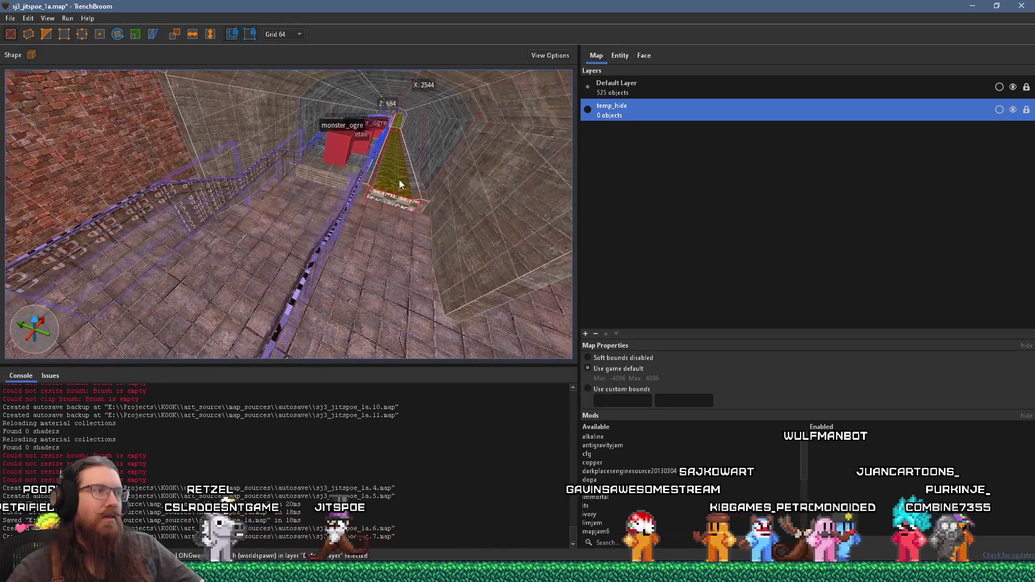
left_click_drag(404, 181, 371, 175)
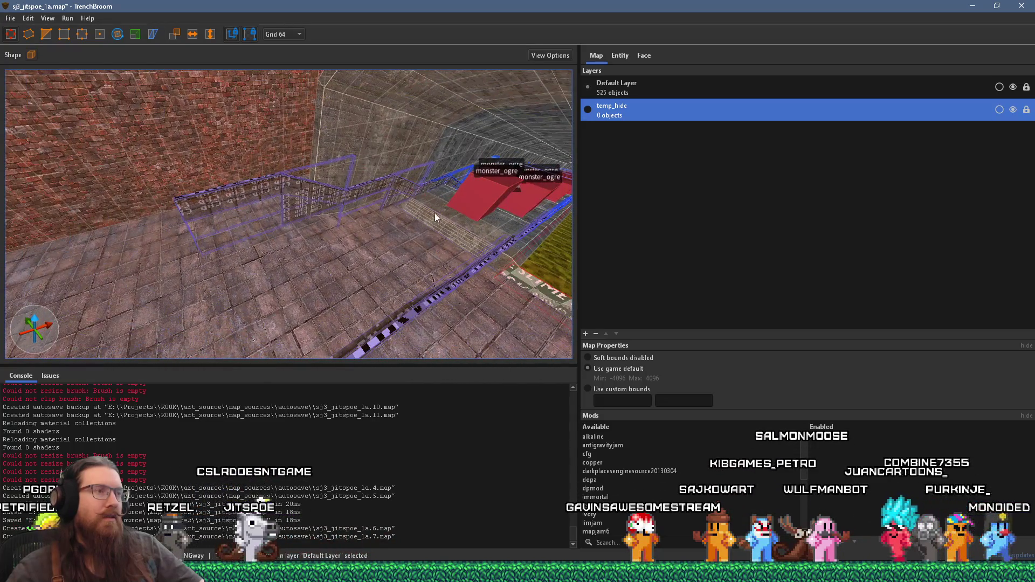
left_click_drag(435, 212, 395, 209)
mouse_move(382, 173)
left_mouse_down()
mouse_move(290, 231)
mouse_move(370, 210)
mouse_move(175, 257)
mouse_move(425, 198)
mouse_move(336, 184)
mouse_move(372, 255)
mouse_move(41, 104)
left_mouse_up()
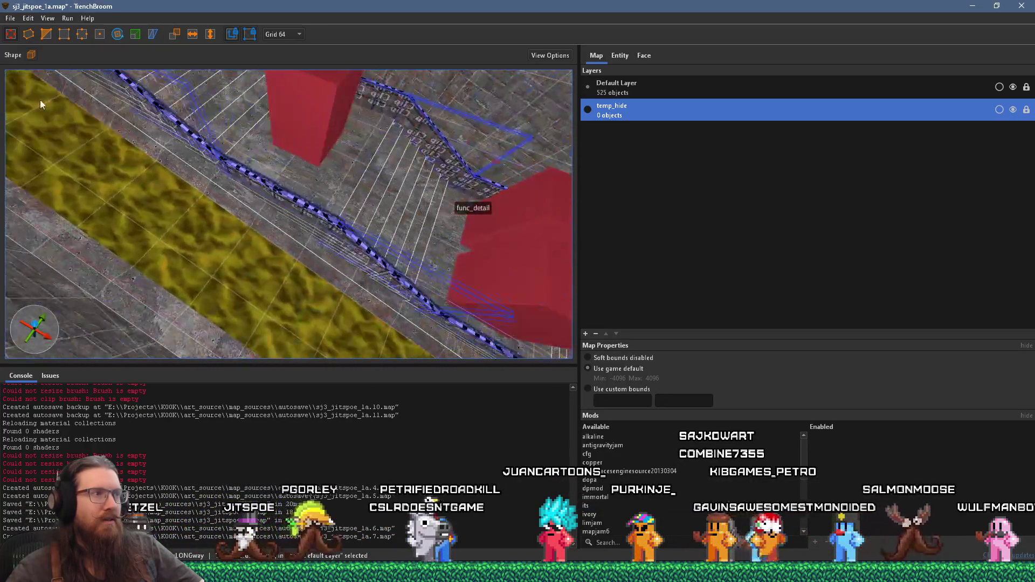
mouse_move(454, 253)
left_mouse_down()
mouse_move(379, 206)
mouse_move(354, 228)
mouse_move(283, 112)
mouse_move(313, 229)
mouse_move(347, 140)
mouse_move(295, 158)
mouse_move(363, 103)
mouse_move(328, 159)
mouse_move(337, 92)
mouse_move(346, 180)
mouse_move(340, 160)
mouse_move(356, 172)
mouse_move(230, 155)
mouse_move(256, 179)
mouse_move(325, 151)
mouse_move(366, 159)
left_mouse_up()
mouse_move(301, 157)
left_mouse_down()
mouse_move(224, 204)
mouse_move(259, 207)
mouse_move(215, 209)
mouse_move(281, 302)
mouse_move(239, 168)
mouse_move(139, 260)
mouse_move(268, 198)
mouse_move(40, 189)
mouse_move(35, 240)
mouse_move(401, 201)
mouse_move(131, 245)
mouse_move(263, 247)
mouse_move(88, 316)
mouse_move(142, 240)
mouse_move(342, 229)
mouse_move(252, 283)
mouse_move(250, 271)
mouse_move(269, 261)
mouse_move(244, 274)
mouse_move(243, 251)
mouse_move(93, 271)
left_mouse_up()
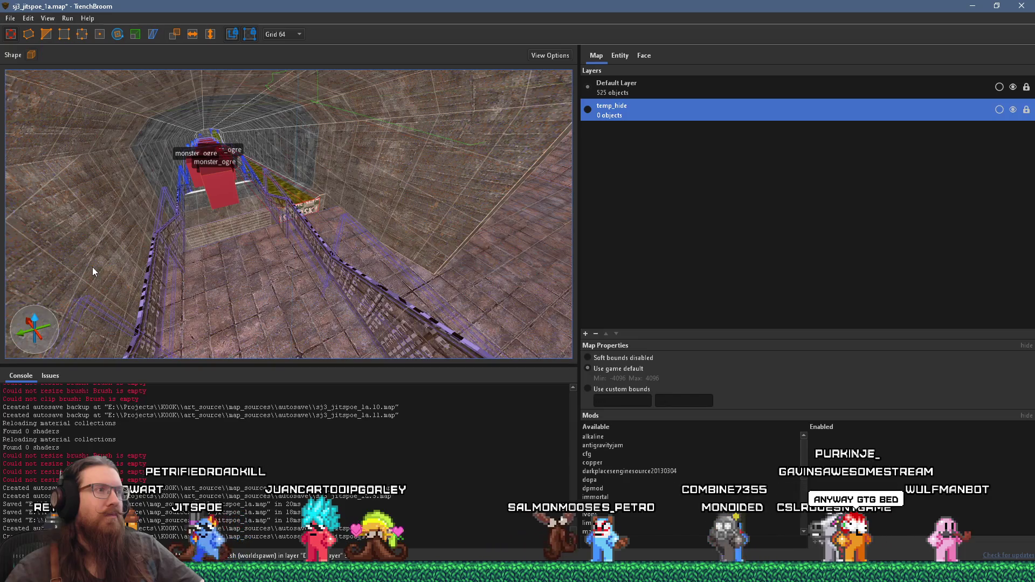
mouse_move(92, 268)
left_mouse_down()
mouse_move(303, 221)
mouse_move(342, 224)
mouse_move(168, 252)
mouse_move(224, 236)
mouse_move(173, 255)
mouse_move(165, 247)
mouse_move(296, 204)
mouse_move(364, 163)
mouse_move(323, 182)
left_mouse_up()
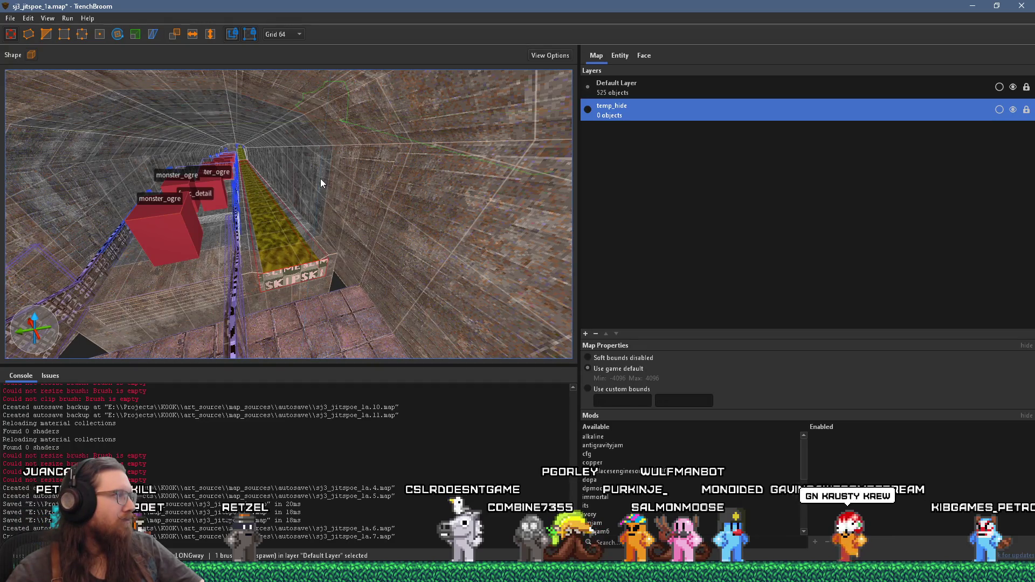
mouse_move(304, 182)
left_mouse_down()
mouse_move(242, 191)
mouse_move(287, 191)
mouse_move(215, 125)
mouse_move(384, 162)
mouse_move(243, 178)
mouse_move(237, 195)
mouse_move(261, 253)
left_mouse_up()
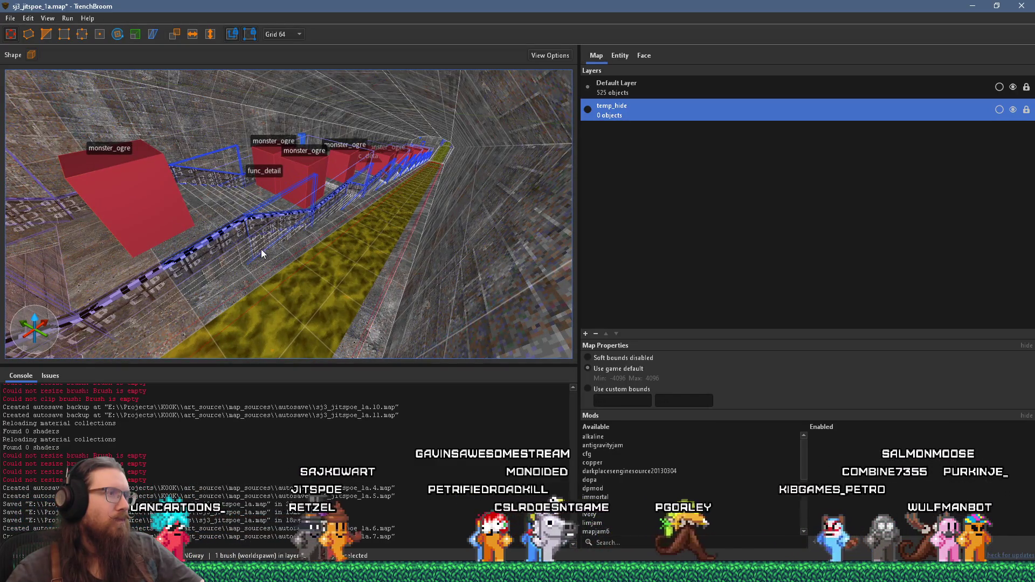
mouse_move(261, 249)
left_mouse_down()
mouse_move(417, 239)
mouse_move(363, 257)
mouse_move(491, 264)
mouse_move(326, 159)
mouse_move(512, 232)
mouse_move(359, 179)
mouse_move(297, 199)
mouse_move(340, 178)
mouse_move(215, 256)
mouse_move(447, 225)
mouse_move(348, 254)
mouse_move(331, 247)
mouse_move(337, 212)
mouse_move(105, 131)
mouse_move(308, 222)
mouse_move(277, 245)
mouse_move(399, 251)
mouse_move(439, 223)
mouse_move(295, 191)
mouse_move(58, 162)
left_mouse_up()
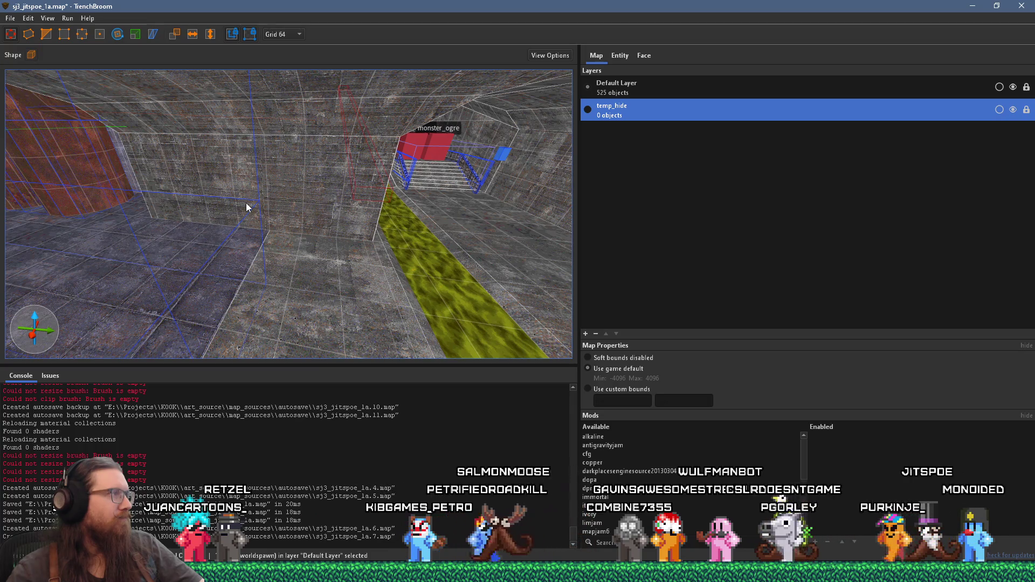
mouse_move(227, 201)
left_mouse_down()
mouse_move(178, 200)
mouse_move(287, 260)
mouse_move(252, 225)
mouse_move(284, 241)
mouse_move(360, 216)
mouse_move(243, 198)
mouse_move(280, 174)
mouse_move(301, 178)
mouse_move(178, 183)
mouse_move(157, 142)
left_mouse_up()
key("Escape")
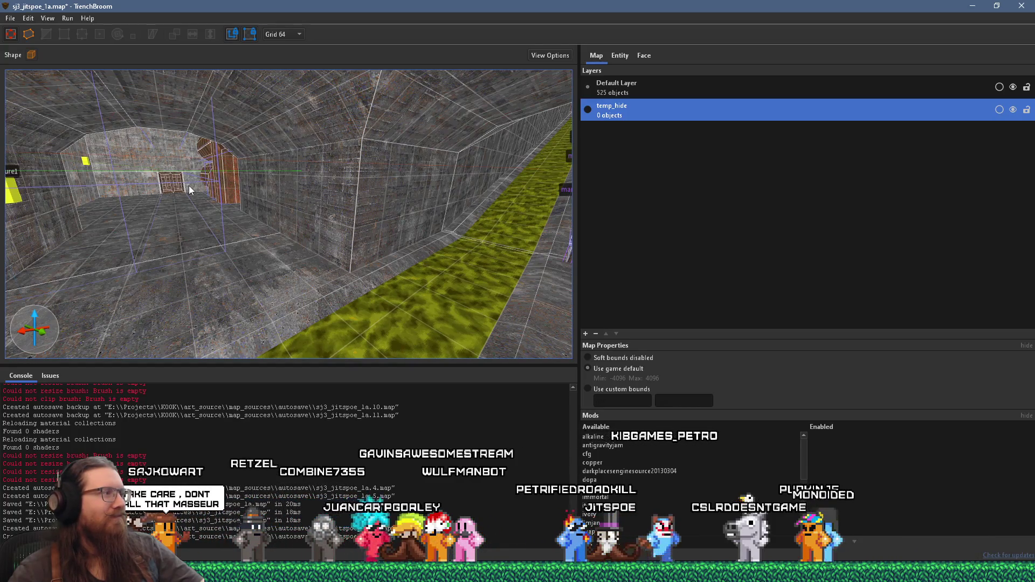
mouse_move(229, 197)
left_mouse_down()
mouse_move(105, 214)
mouse_move(240, 196)
mouse_move(200, 225)
mouse_move(315, 169)
mouse_move(222, 222)
mouse_move(260, 273)
mouse_move(270, 257)
mouse_move(249, 226)
mouse_move(280, 193)
mouse_move(124, 290)
left_mouse_up()
left_click(270, 258)
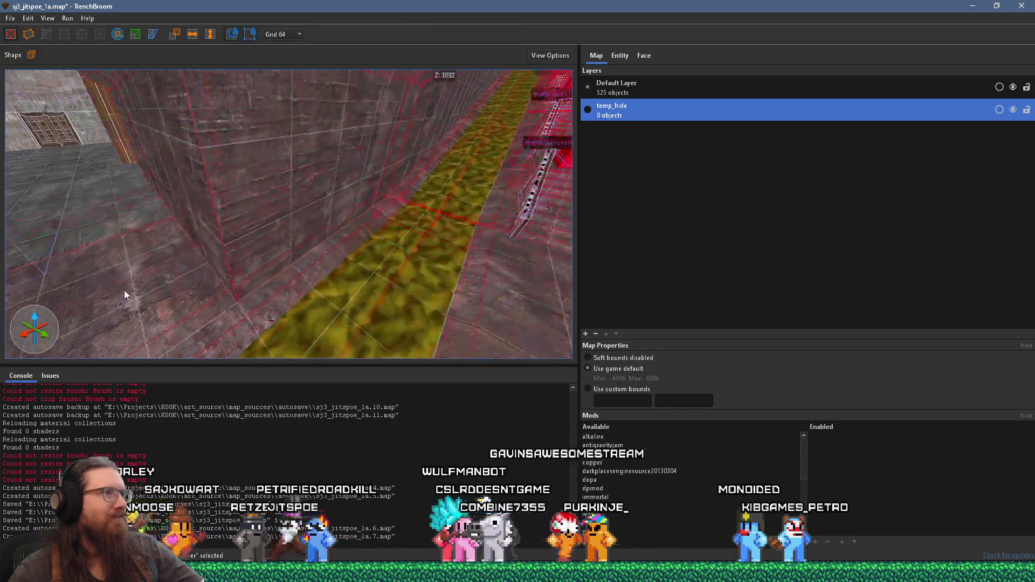
mouse_move(213, 299)
left_mouse_down()
mouse_move(205, 321)
mouse_move(288, 217)
mouse_move(258, 213)
left_mouse_up()
left_click(217, 336)
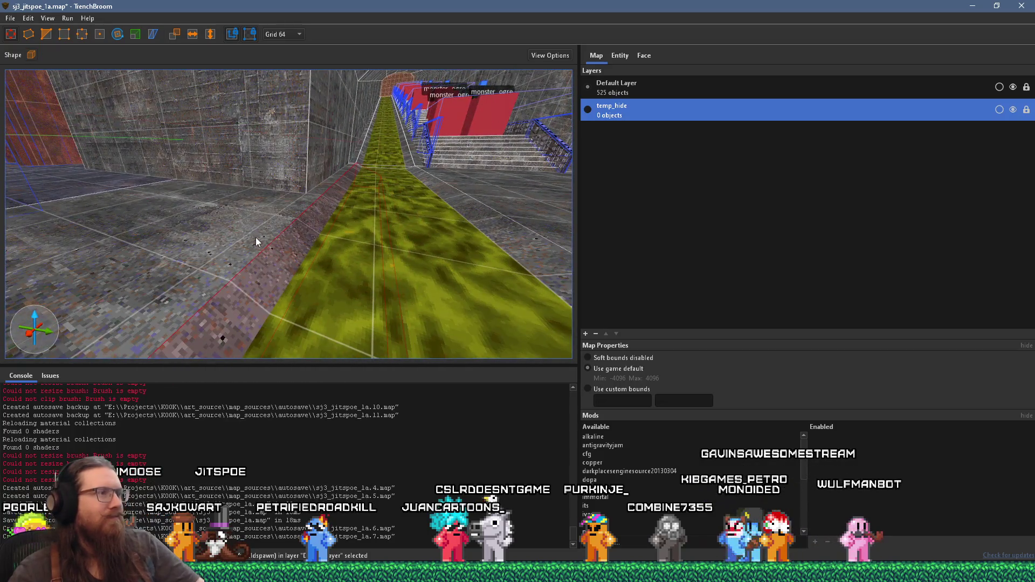
left_click(256, 237)
mouse_move(437, 216)
left_mouse_down()
mouse_move(481, 205)
mouse_move(322, 202)
mouse_move(381, 99)
mouse_move(384, 130)
mouse_move(93, 94)
mouse_move(253, 151)
mouse_move(239, 72)
mouse_move(280, 166)
mouse_move(287, 131)
mouse_move(191, 69)
mouse_move(323, 192)
mouse_move(324, 151)
mouse_move(325, 207)
mouse_move(328, 163)
mouse_move(227, 286)
mouse_move(226, 239)
mouse_move(411, 295)
mouse_move(378, 274)
mouse_move(339, 267)
mouse_move(347, 289)
mouse_move(176, 245)
mouse_move(275, 248)
mouse_move(304, 285)
mouse_move(49, 301)
mouse_move(279, 304)
left_mouse_up()
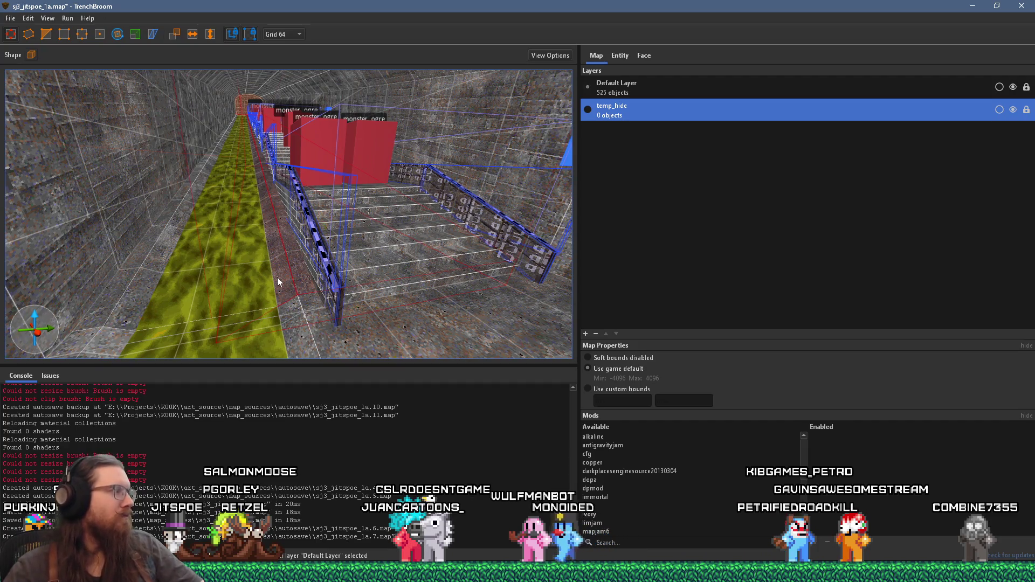
mouse_move(278, 278)
left_mouse_down()
mouse_move(362, 257)
mouse_move(189, 261)
mouse_move(389, 242)
mouse_move(160, 299)
mouse_move(370, 278)
mouse_move(277, 263)
mouse_move(388, 195)
left_mouse_up()
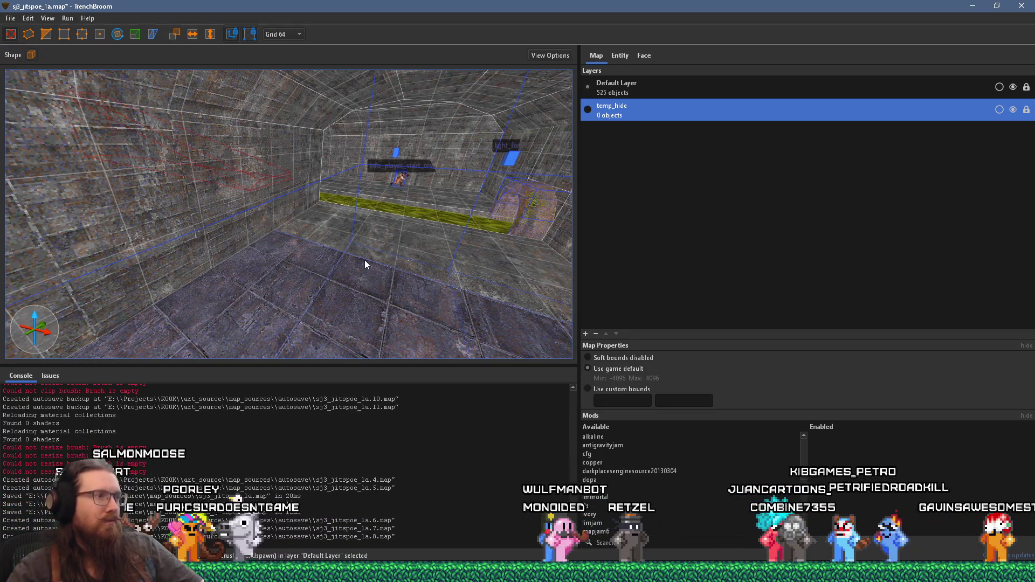
scroll(365, 265, "down", 2)
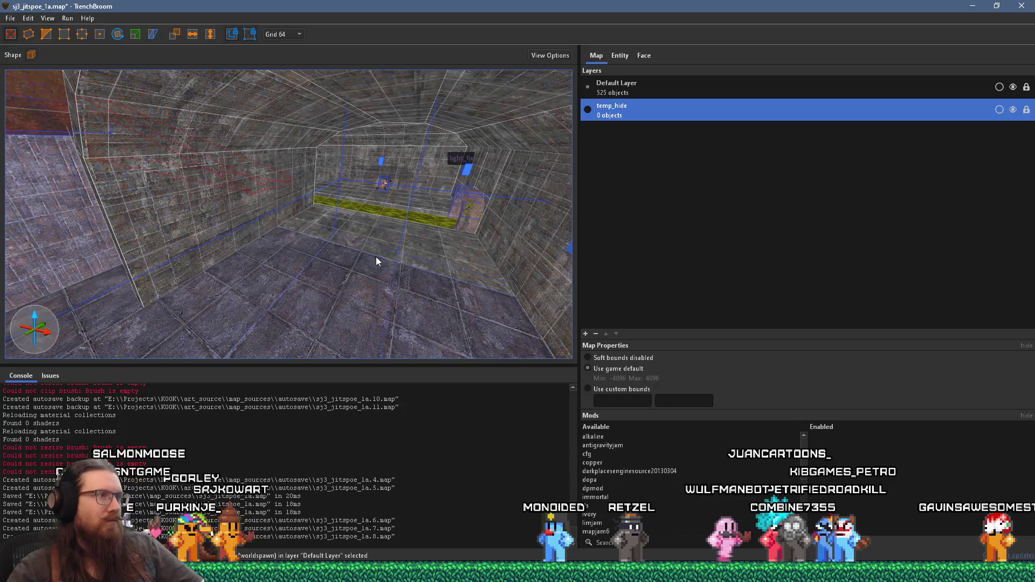
mouse_move(377, 256)
left_mouse_down()
mouse_move(326, 266)
mouse_move(481, 246)
mouse_move(150, 220)
mouse_move(180, 223)
mouse_move(134, 197)
left_mouse_up()
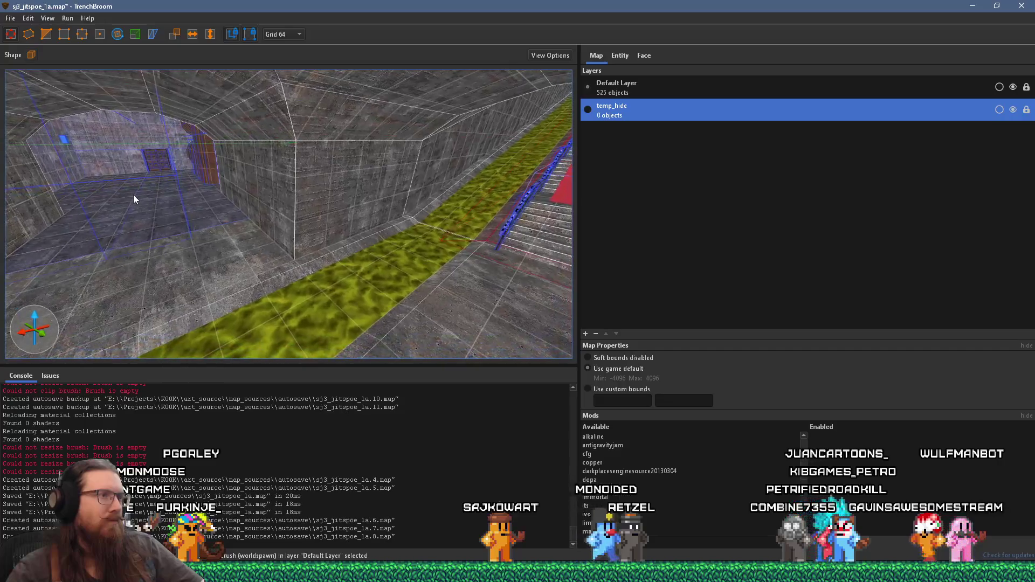
Save the sewer map, then look over the slime corridor and curved pipe brush.
left_click(11, 19)
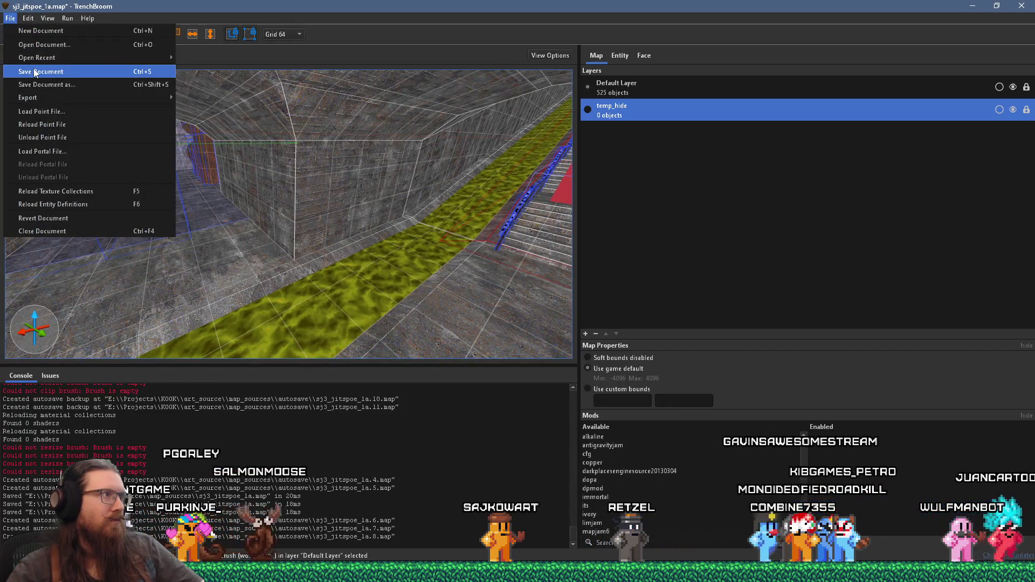
left_click(36, 74)
mouse_move(251, 174)
left_mouse_down()
mouse_move(209, 212)
mouse_move(79, 90)
mouse_move(145, 172)
mouse_move(337, 259)
left_mouse_up()
mouse_move(240, 240)
left_mouse_down()
mouse_move(137, 224)
mouse_move(184, 233)
left_mouse_up()
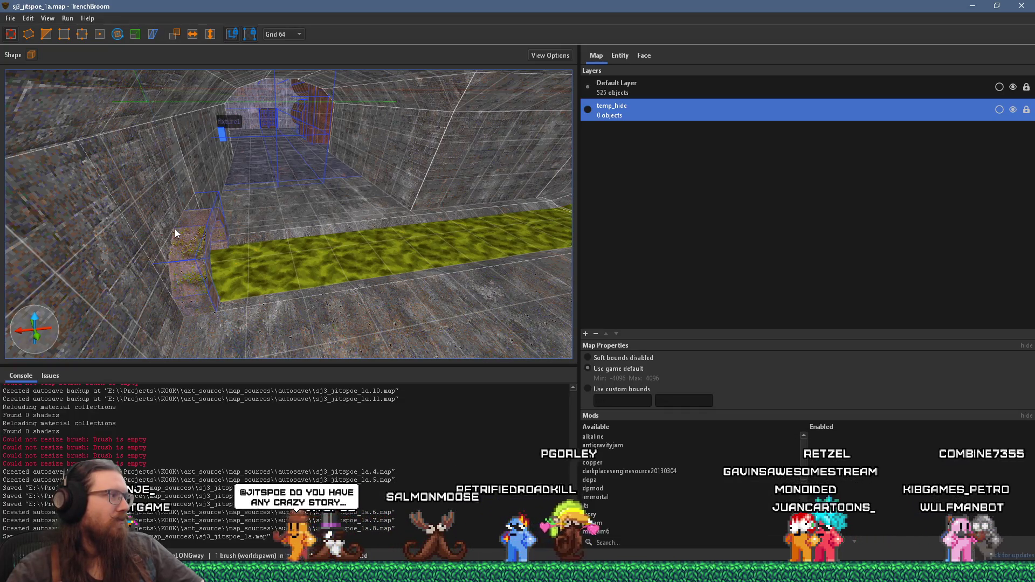
mouse_move(237, 241)
left_mouse_down()
mouse_move(185, 239)
mouse_move(371, 326)
mouse_move(249, 261)
mouse_move(358, 220)
mouse_move(267, 231)
mouse_move(301, 223)
mouse_move(214, 250)
mouse_move(337, 229)
mouse_move(292, 249)
mouse_move(331, 241)
mouse_move(94, 197)
left_mouse_up()
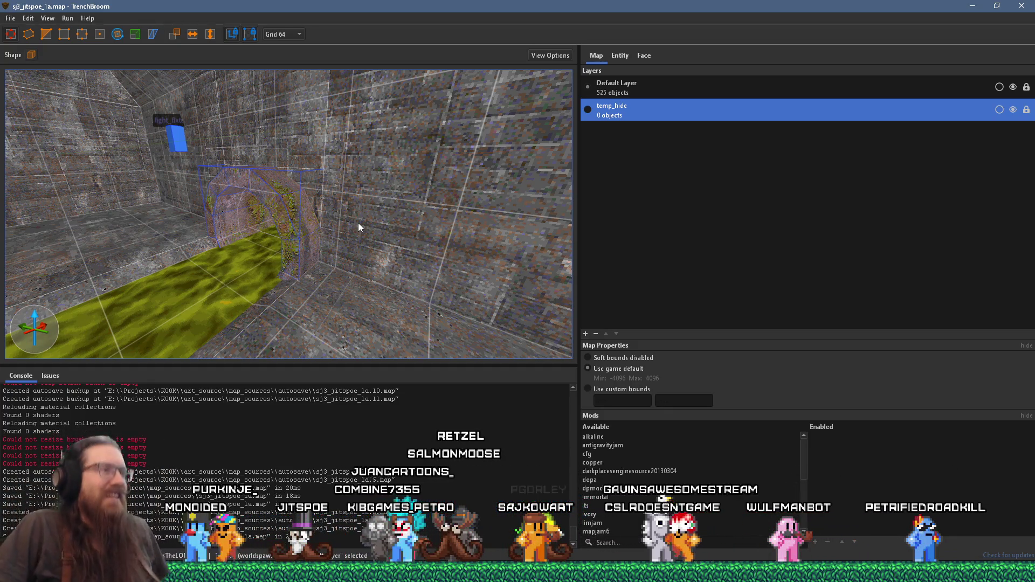
Fly through the tunnel to the player-start room and the stone hallway with the wooden door.
scroll(358, 223, "up", 10)
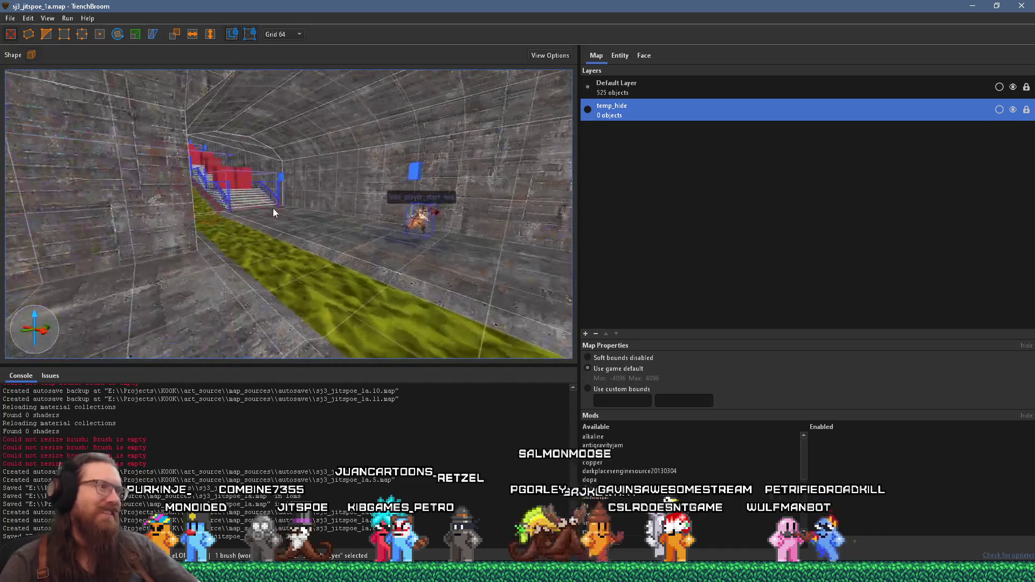
scroll(387, 308, "up", 2)
scroll(253, 247, "up", 8)
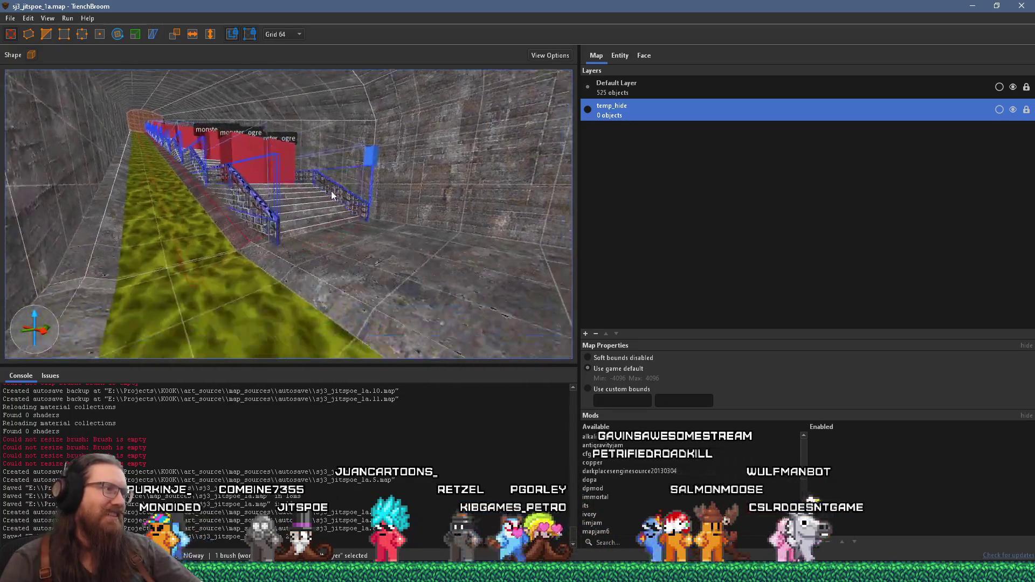
key("Escape")
left_click_drag(403, 209, 372, 277)
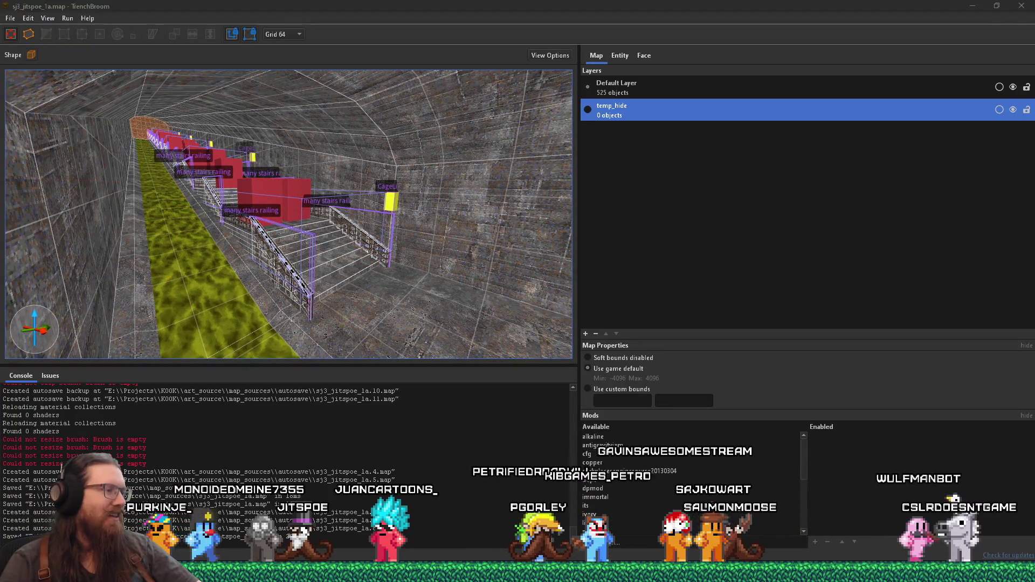
mouse_move(281, 315)
left_mouse_down()
mouse_move(364, 301)
mouse_move(120, 223)
mouse_move(198, 266)
mouse_move(186, 214)
left_mouse_up()
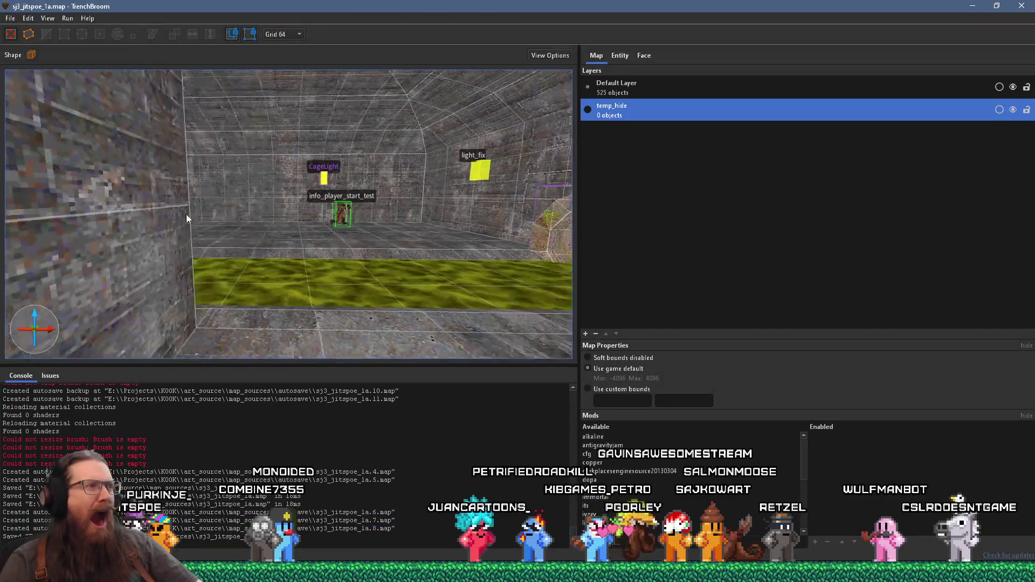
scroll(211, 265, "down", 10)
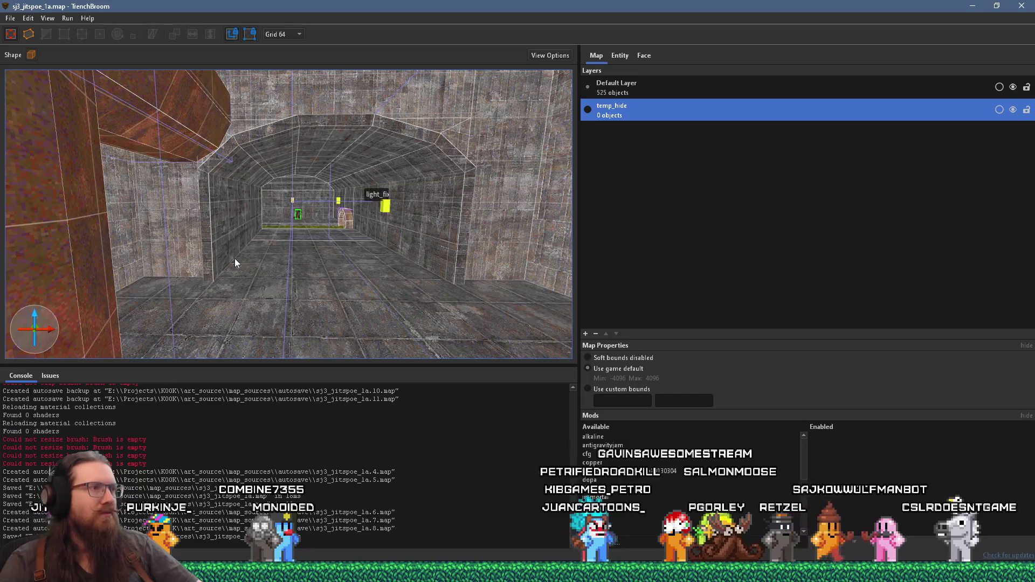
scroll(274, 277, "up", 10)
mouse_move(289, 266)
left_mouse_down()
mouse_move(157, 254)
mouse_move(189, 251)
left_mouse_up()
left_click_drag(311, 259, 128, 294)
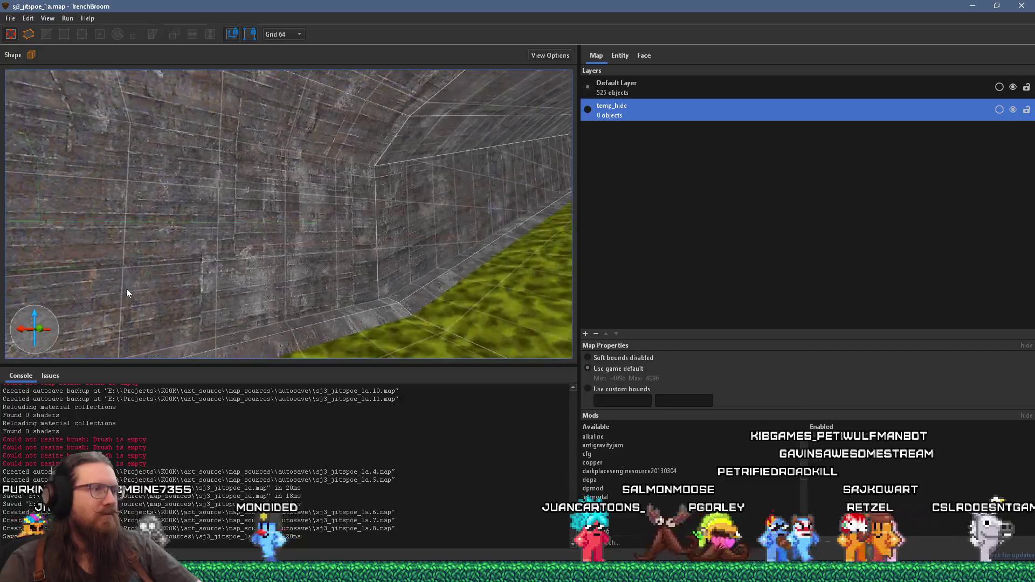
left_click(9, 19)
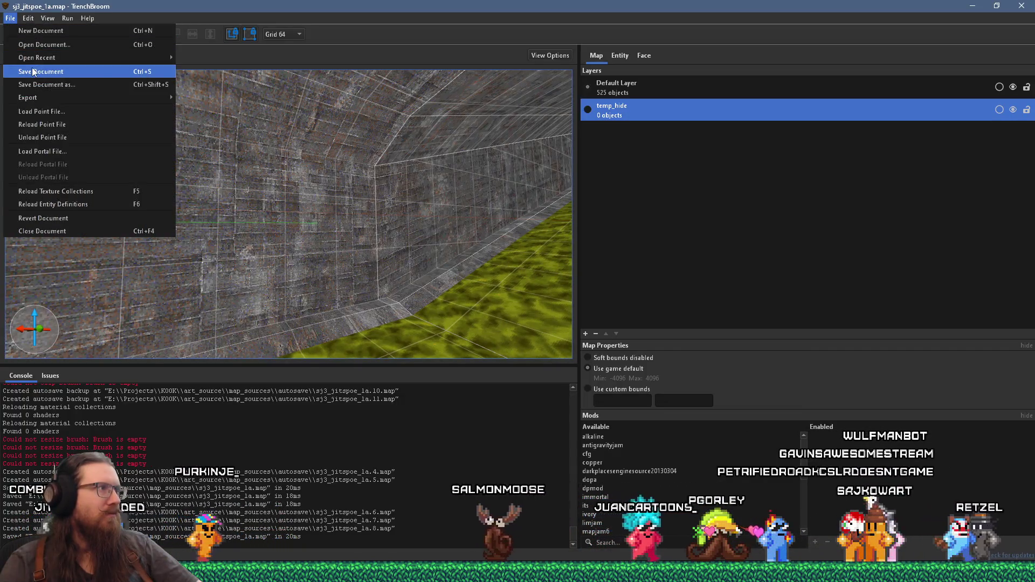
Save the map again and shift the view sideways away from the arch.
left_click(32, 72)
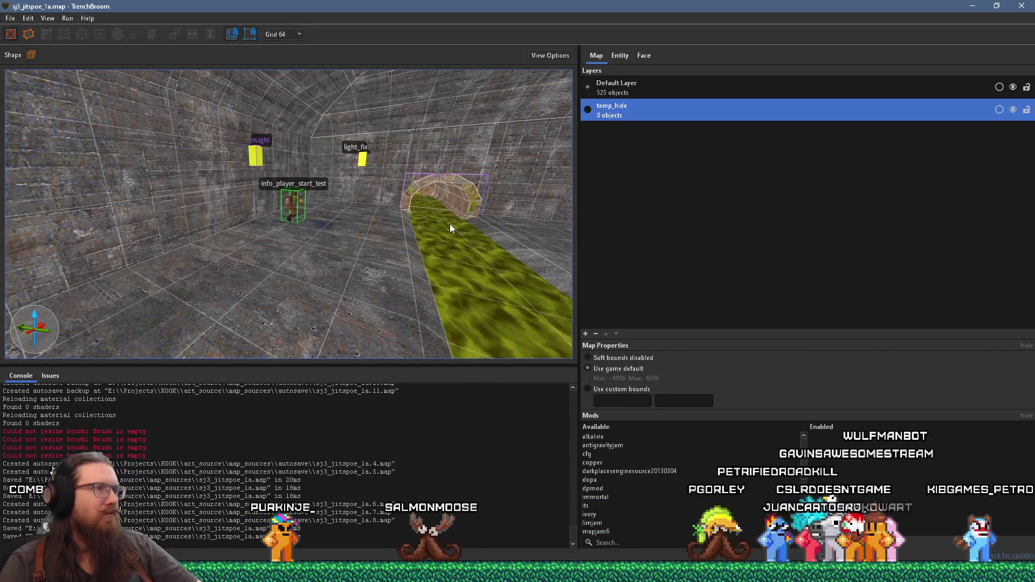
key("a")
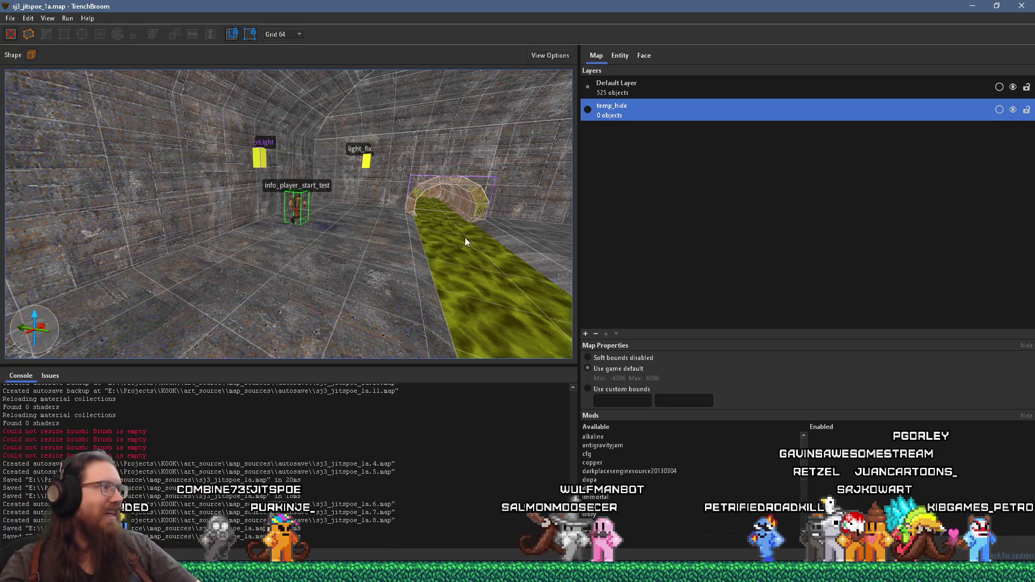
key("d")
scroll(260, 238, "up", 6)
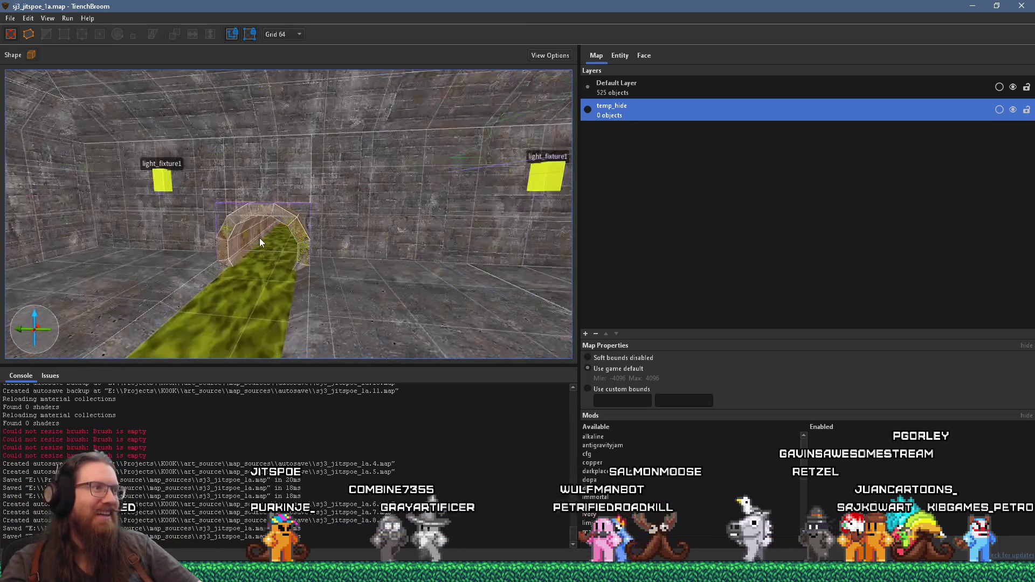
scroll(324, 214, "down", 1)
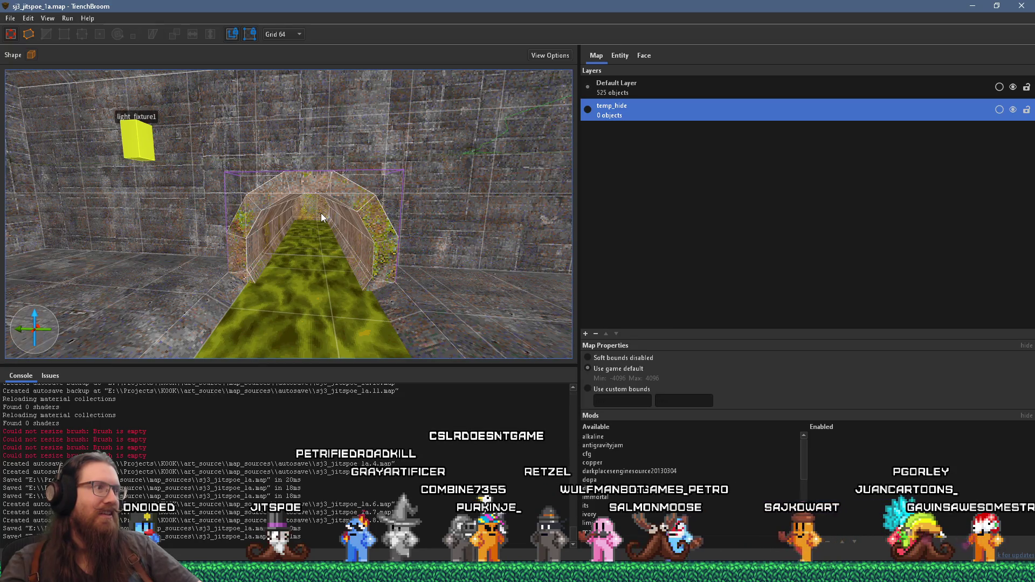
scroll(321, 212, "up", 10)
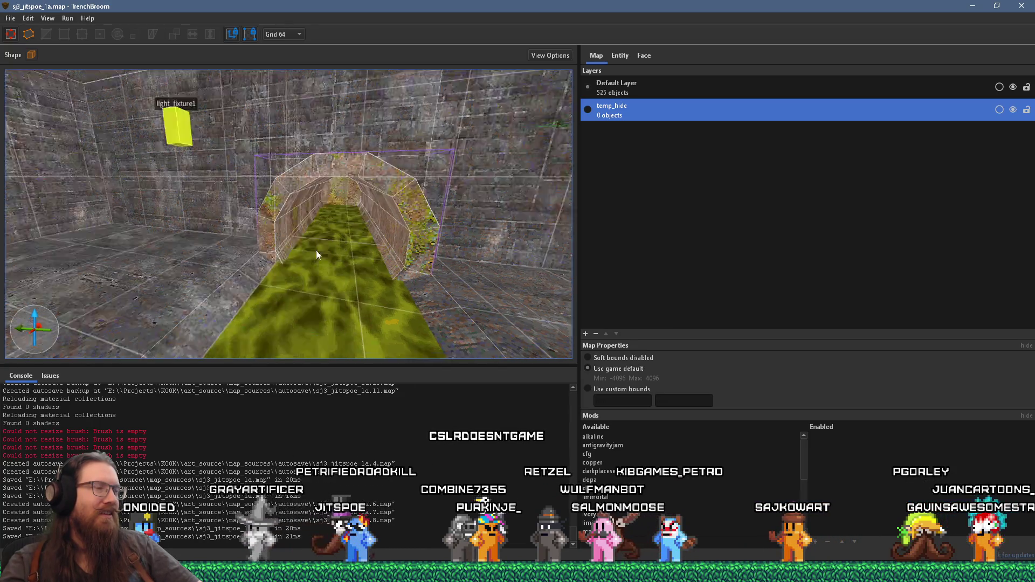
Move through the tunnel past the stairs, then bring up the PureRef reference image.
scroll(201, 240, "up", 8)
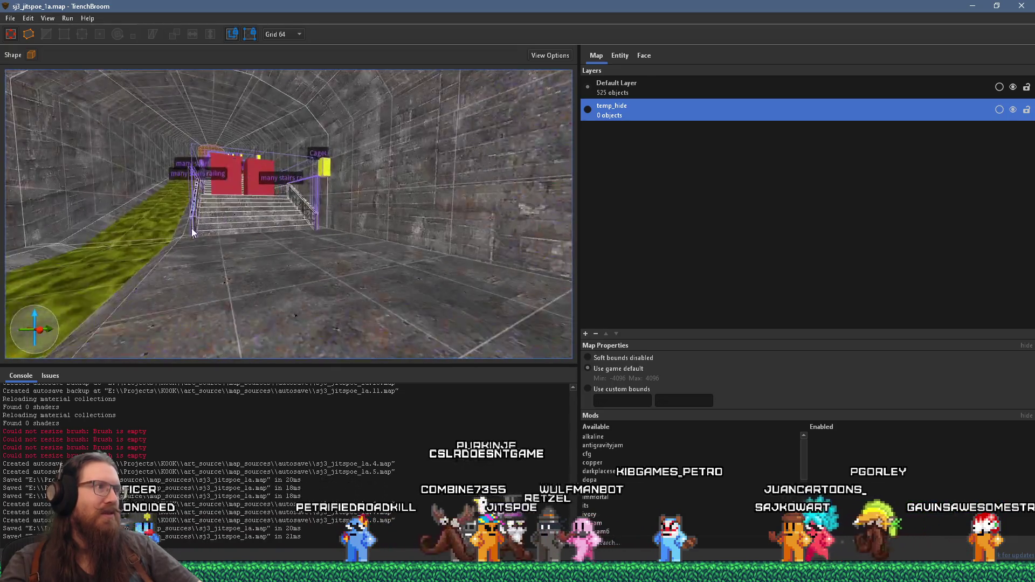
scroll(300, 295, "down", 10)
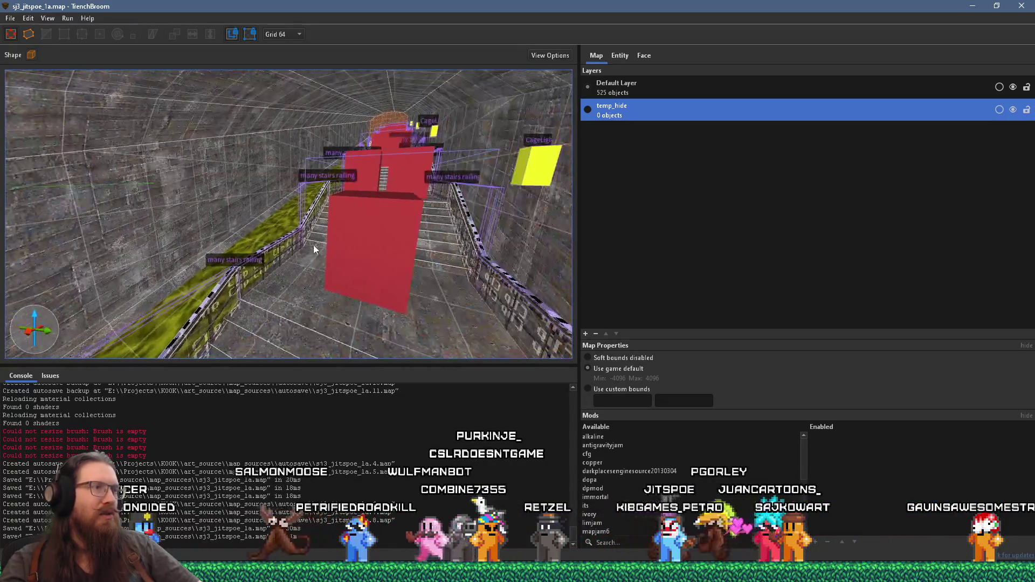
scroll(296, 249, "up", 10)
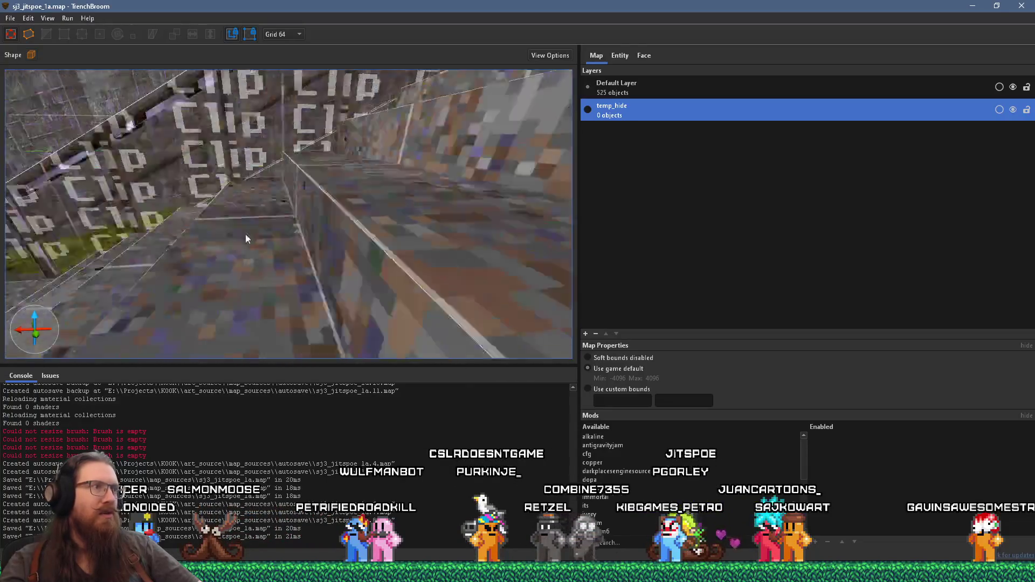
scroll(166, 254, "down", 10)
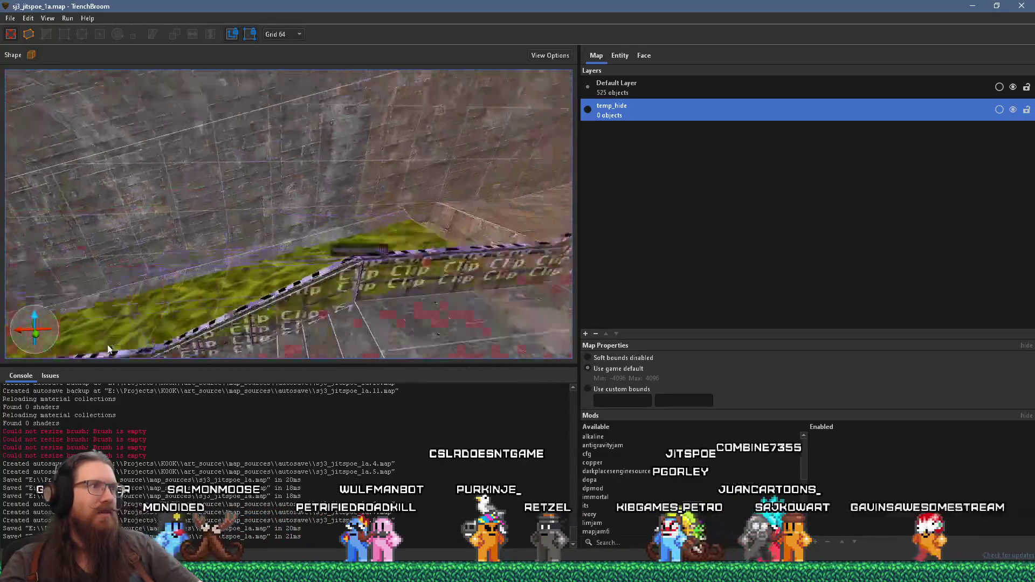
scroll(93, 288, "down", 5)
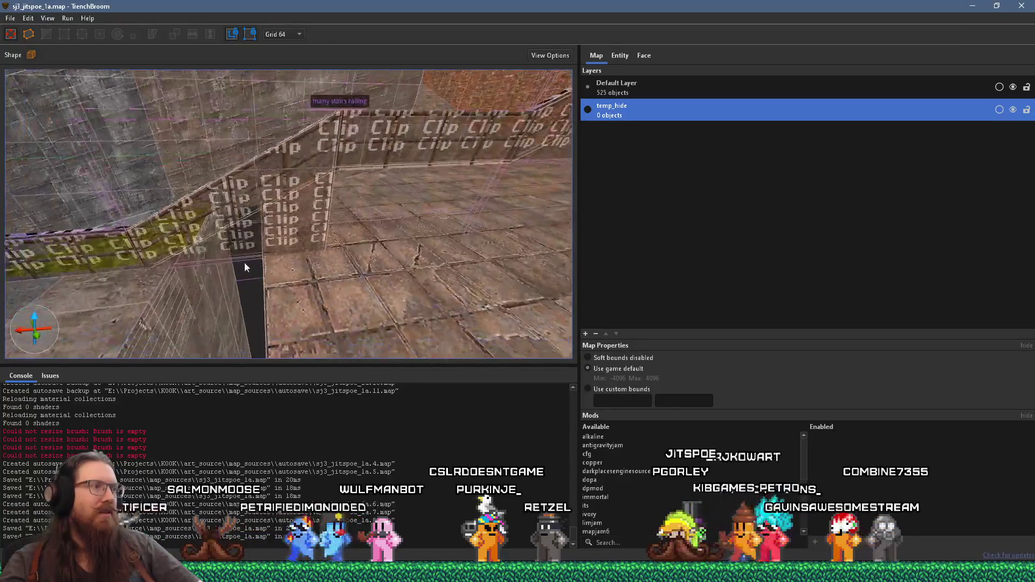
key("alt+Tab")
key("alt+Tab")
key("alt+Tab")
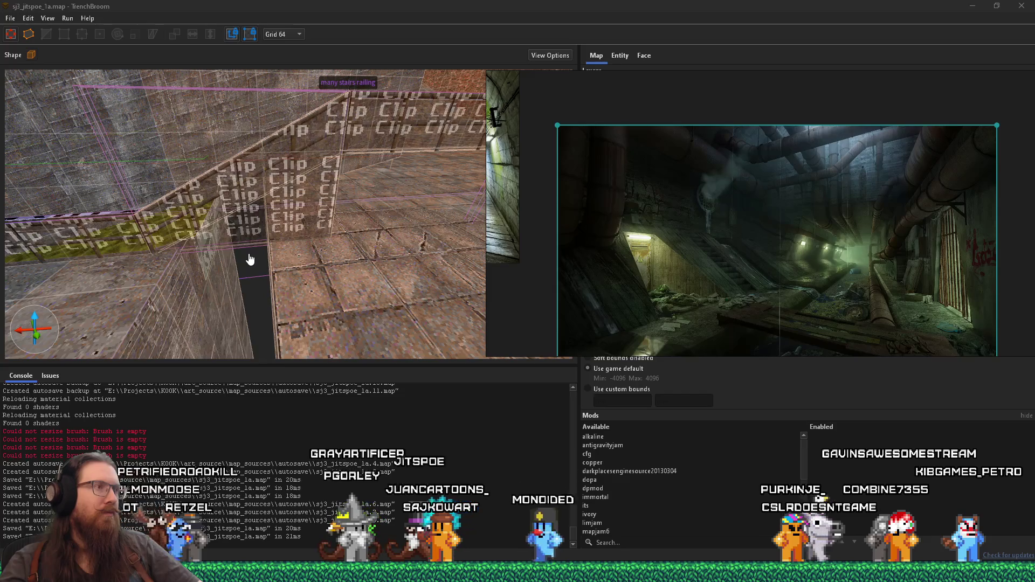
Select the stairsTheLONGway and pillar brushes in turn, then the seven-brush railing group.
mouse_move(250, 259)
left_mouse_down()
mouse_move(292, 244)
mouse_move(224, 241)
mouse_move(327, 310)
mouse_move(216, 267)
mouse_move(226, 310)
mouse_move(342, 206)
mouse_move(310, 213)
left_mouse_up()
left_click(261, 249)
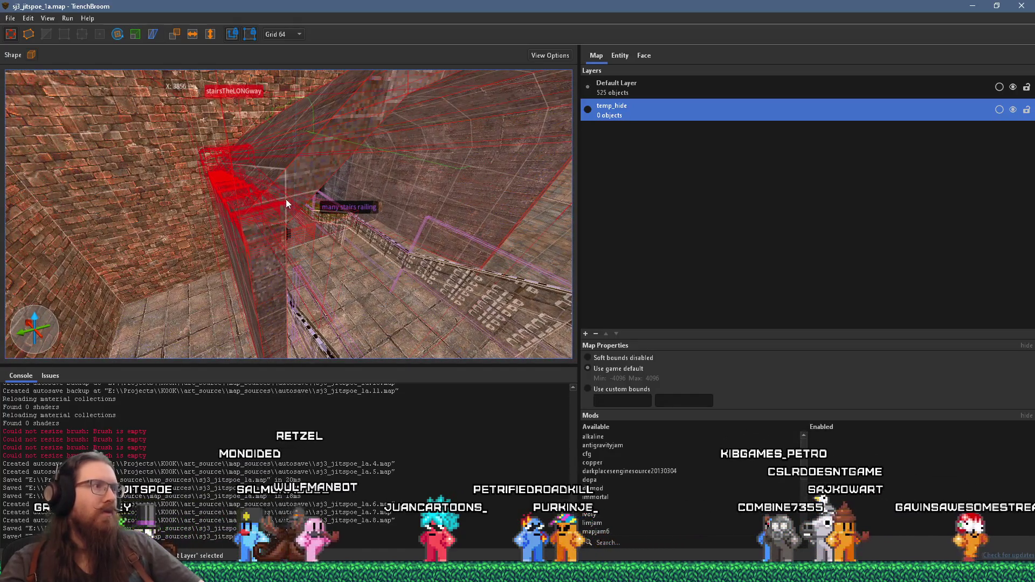
key("Escape")
left_click(272, 253)
mouse_move(268, 267)
left_mouse_down()
mouse_move(287, 264)
mouse_move(235, 288)
mouse_move(412, 312)
left_mouse_up()
key("Escape")
left_click(198, 311)
mouse_move(516, 248)
left_mouse_down()
mouse_move(129, 278)
mouse_move(211, 315)
mouse_move(300, 298)
mouse_move(285, 282)
mouse_move(317, 317)
mouse_move(307, 340)
mouse_move(283, 323)
mouse_move(315, 304)
mouse_move(275, 317)
mouse_move(227, 274)
left_mouse_up()
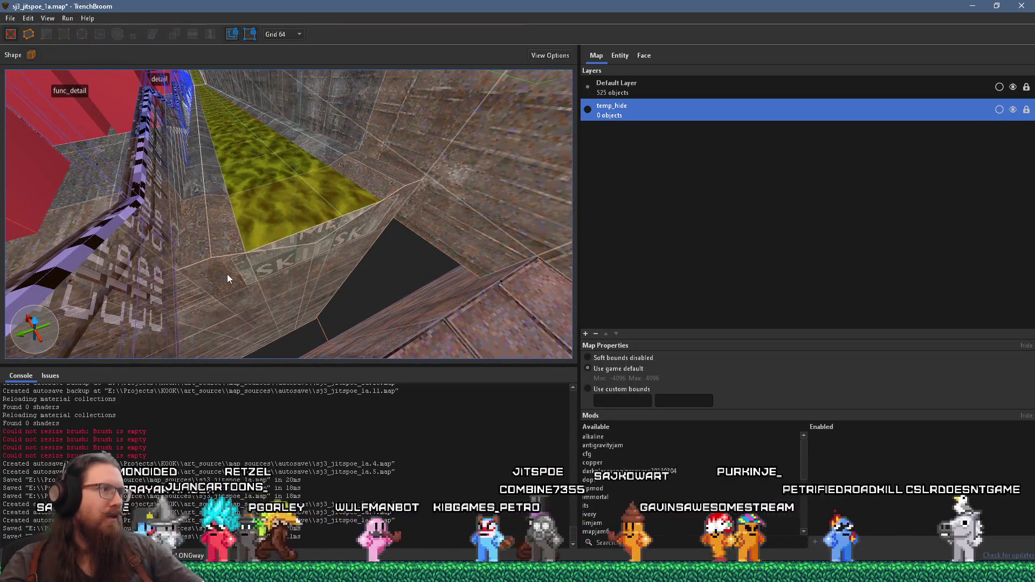
Select the brush beside the slime floor and the slime brush, then undo and deselect.
left_click(227, 275)
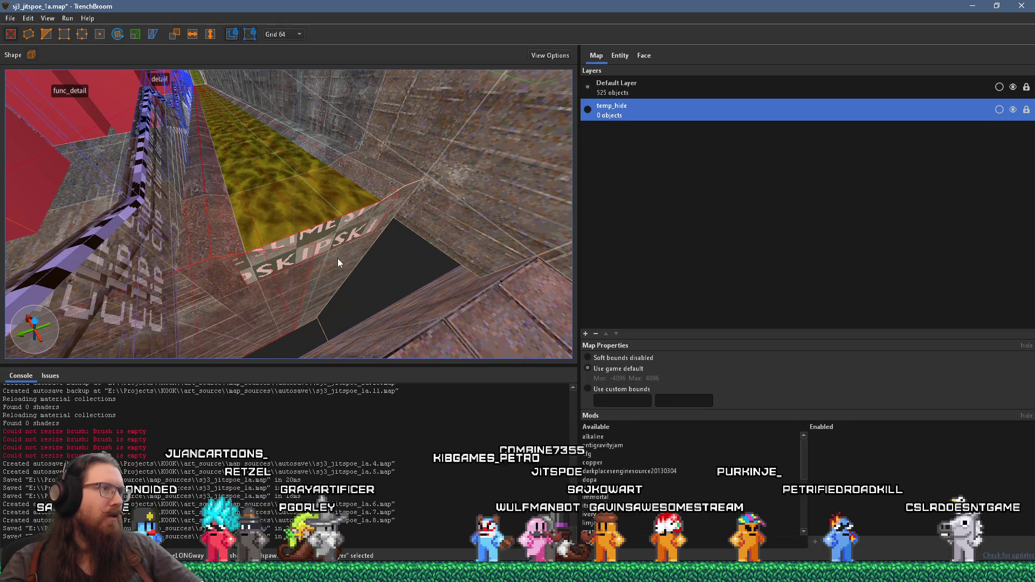
left_click(372, 214, "ctrl")
mouse_move(311, 238)
left_mouse_down()
mouse_move(327, 274)
mouse_move(392, 333)
mouse_move(345, 311)
mouse_move(291, 213)
mouse_move(241, 184)
mouse_move(282, 231)
mouse_move(240, 287)
mouse_move(240, 251)
left_mouse_up()
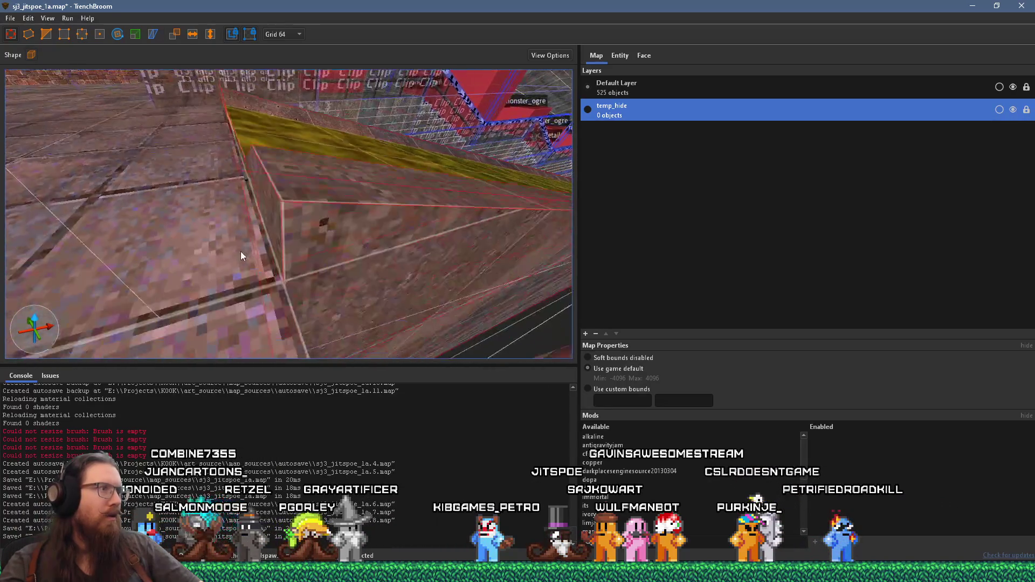
mouse_move(382, 218)
left_mouse_down()
mouse_move(351, 294)
mouse_move(323, 271)
mouse_move(382, 288)
left_mouse_up()
key("ctrl+z")
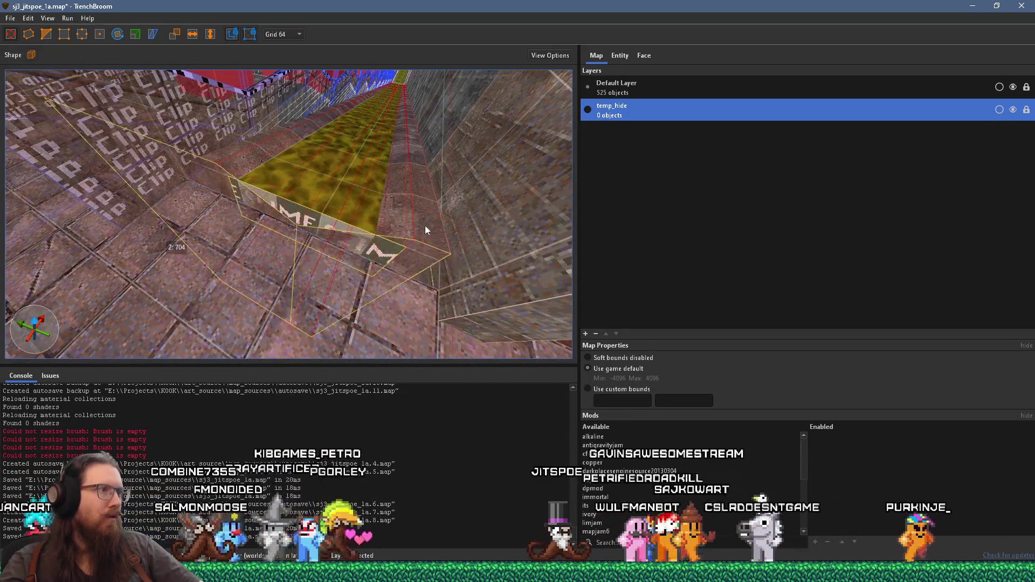
mouse_move(437, 186)
left_mouse_down()
mouse_move(356, 246)
mouse_move(281, 241)
mouse_move(212, 203)
mouse_move(231, 228)
left_mouse_up()
key("Escape")
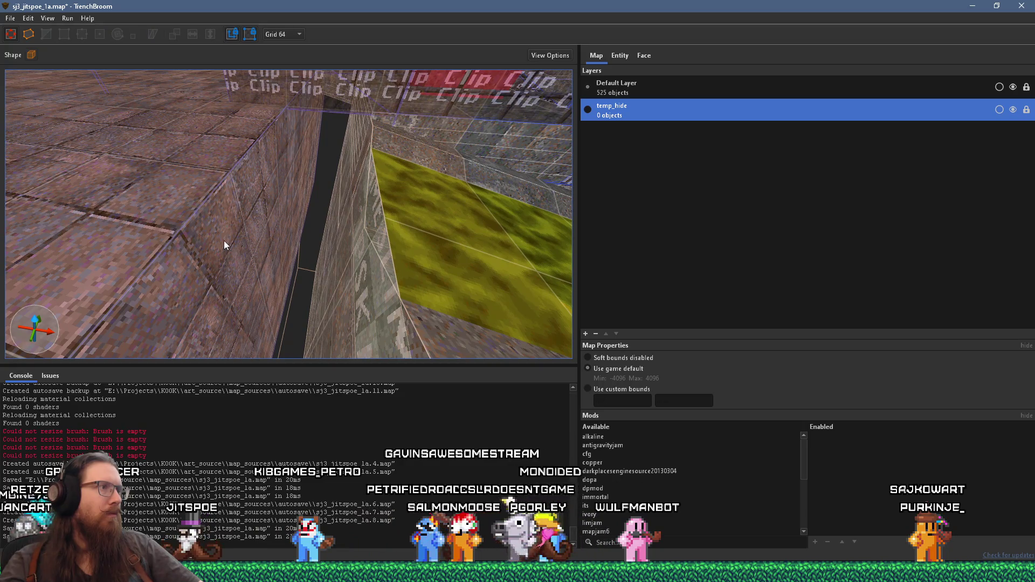
Alt-drag the wall brush to duplicate it along the slime floor edge.
left_click(223, 241)
mouse_move(218, 244)
left_mouse_down()
mouse_move(347, 255)
mouse_move(266, 228)
mouse_move(294, 229)
left_mouse_up()
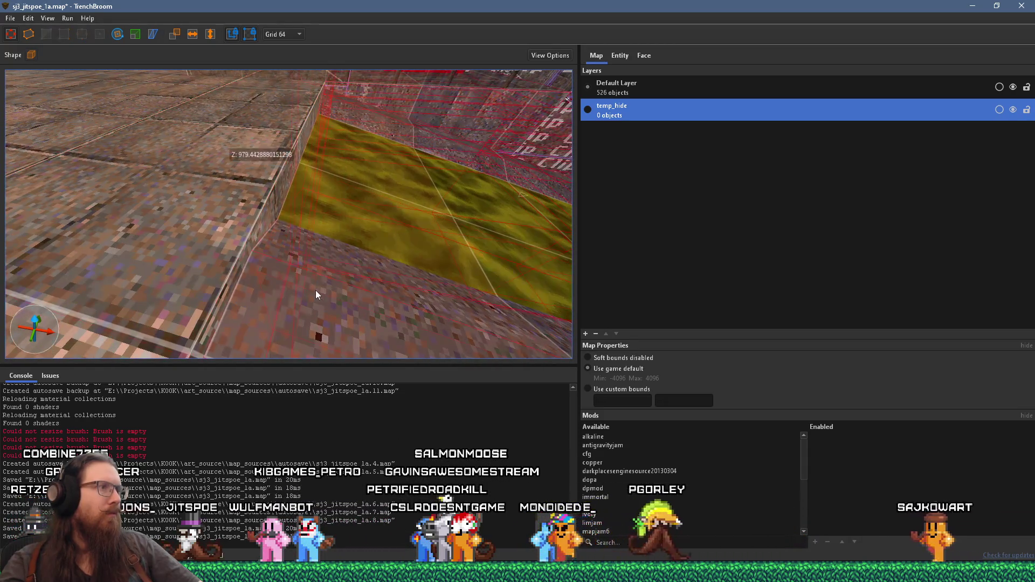
key("Escape")
left_click(322, 302)
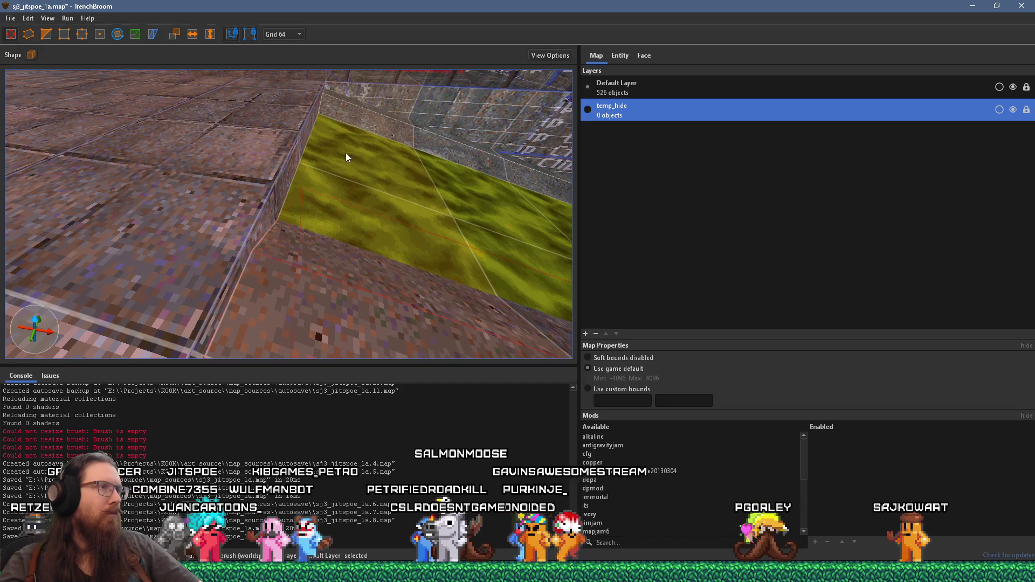
Select everything with Ctrl+A, then narrow the selection to the tiled wall brush.
scroll(347, 200, "up", 3)
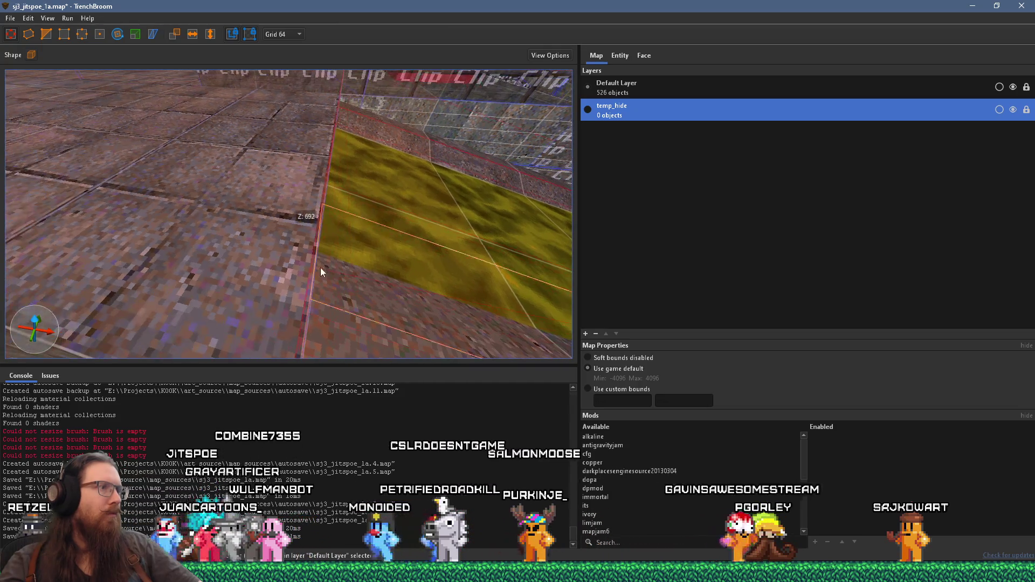
scroll(120, 271, "up", 3)
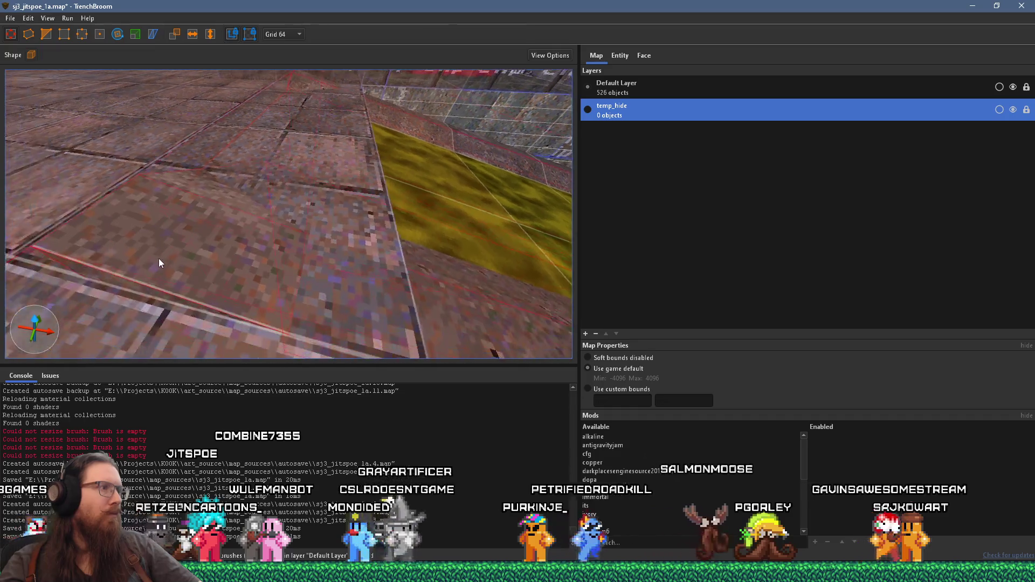
mouse_move(163, 253)
left_mouse_down()
mouse_move(189, 299)
mouse_move(223, 256)
mouse_move(242, 273)
left_mouse_up()
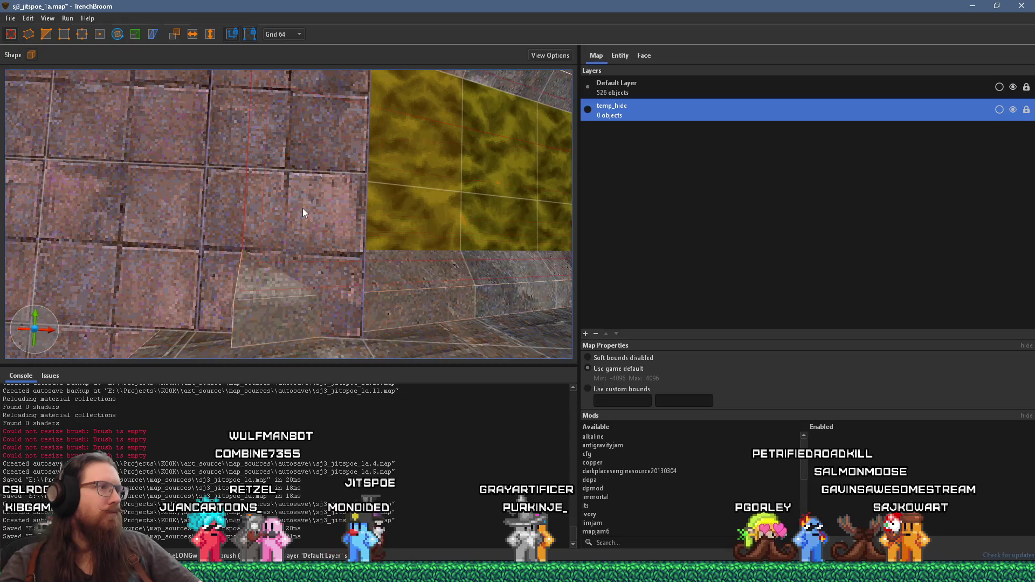
key("ctrl+a")
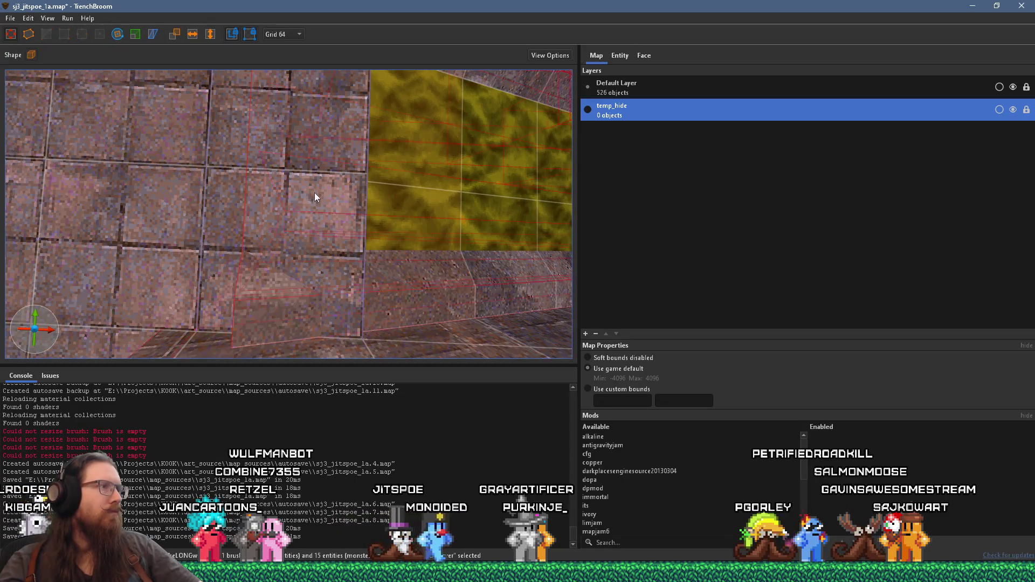
left_click(325, 186)
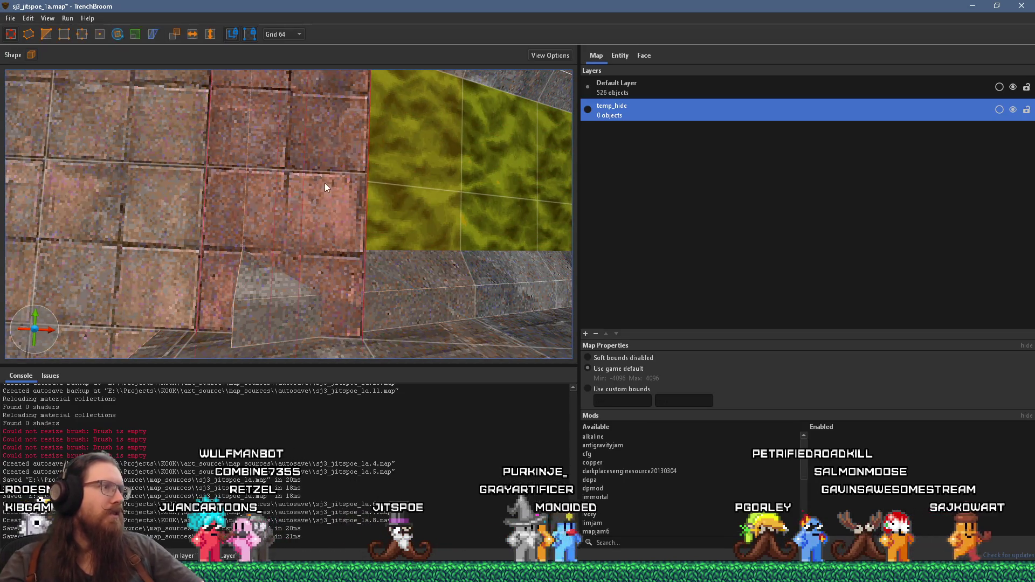
left_click(282, 35)
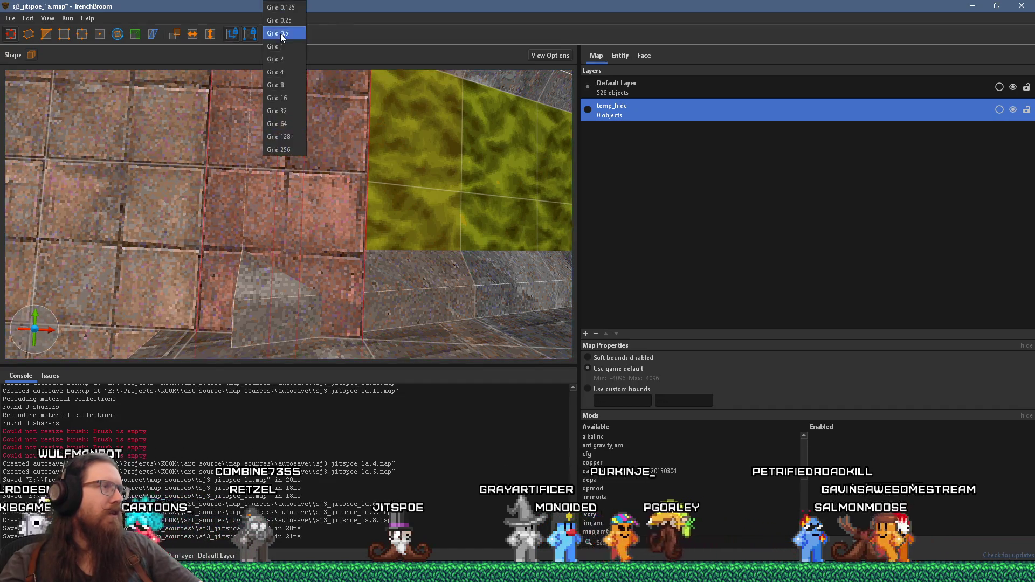
Set the grid to 16 and delete the floor brush beside the slime channel.
left_click(293, 98)
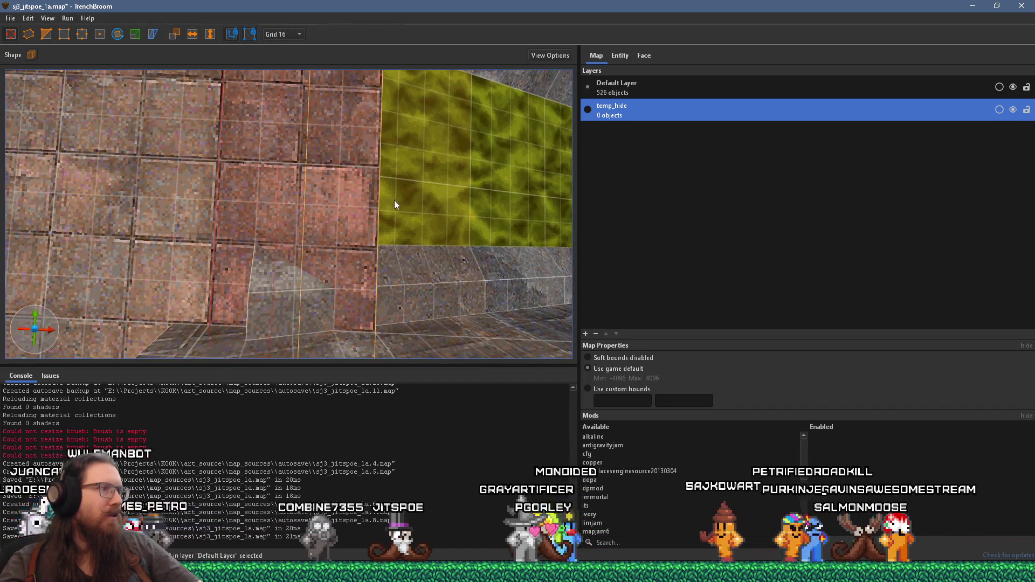
mouse_move(349, 203)
left_mouse_down()
mouse_move(318, 179)
mouse_move(292, 184)
left_mouse_up()
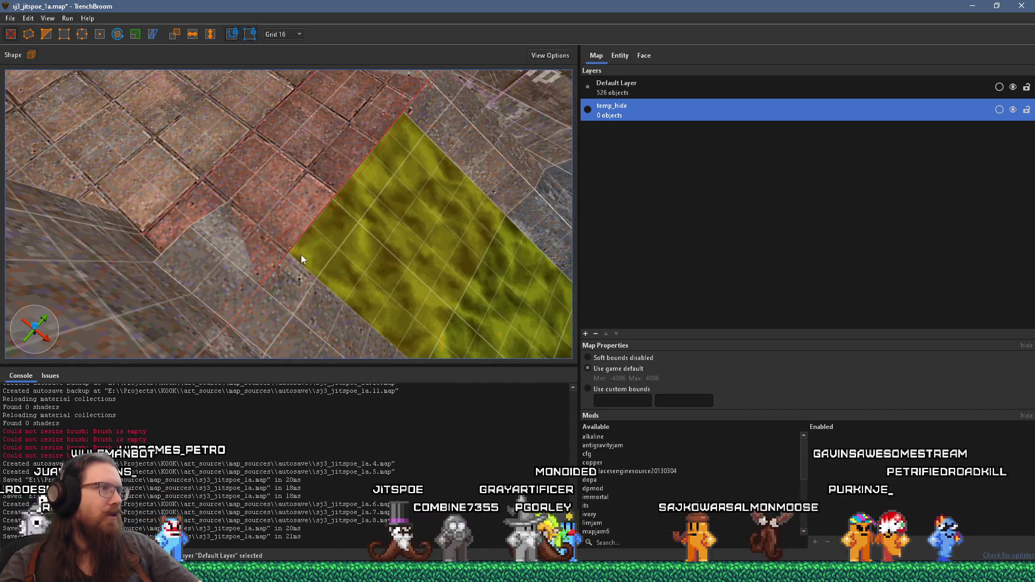
key("Escape")
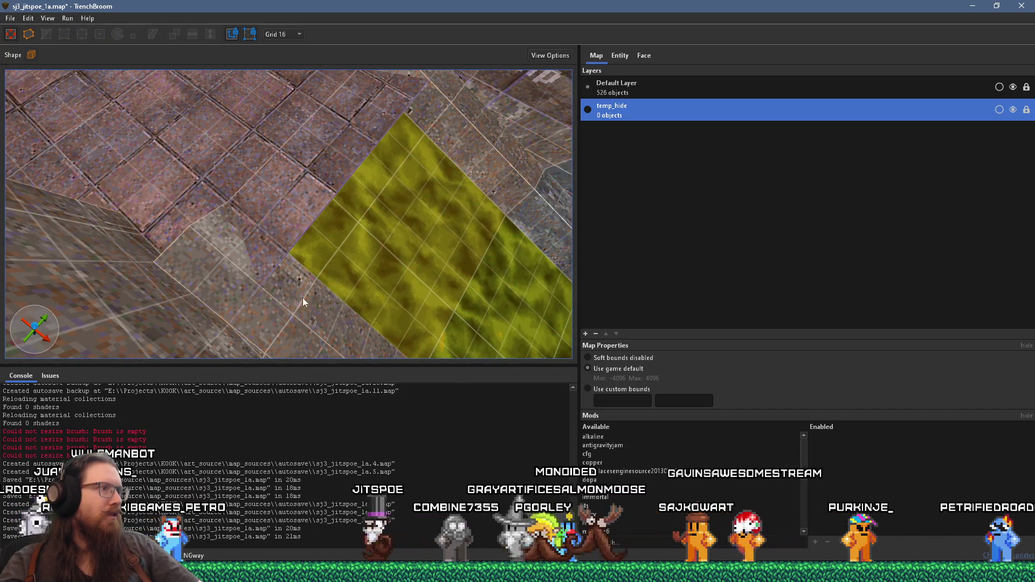
left_click(356, 257)
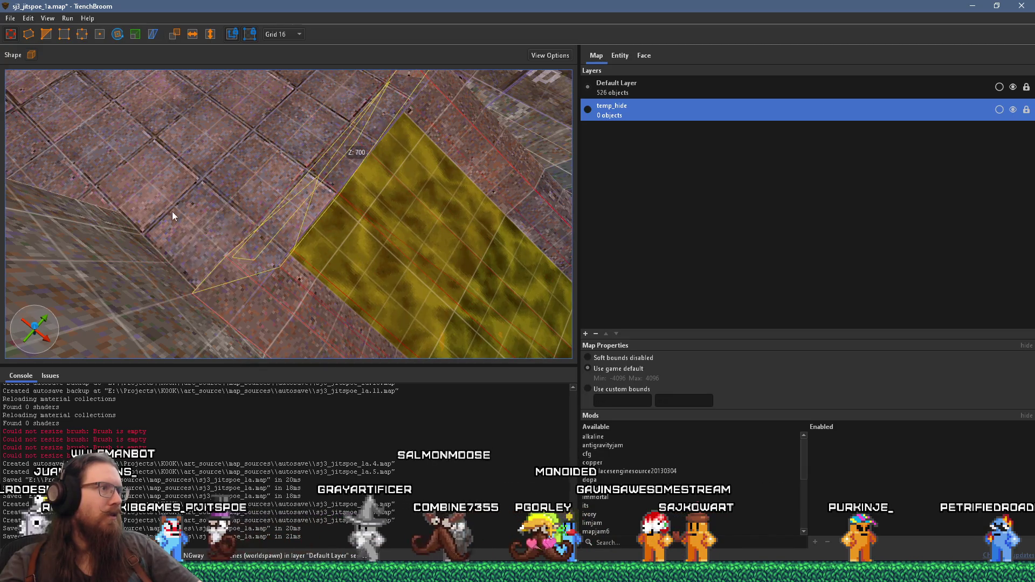
left_click(212, 253, "ctrl")
key("Escape")
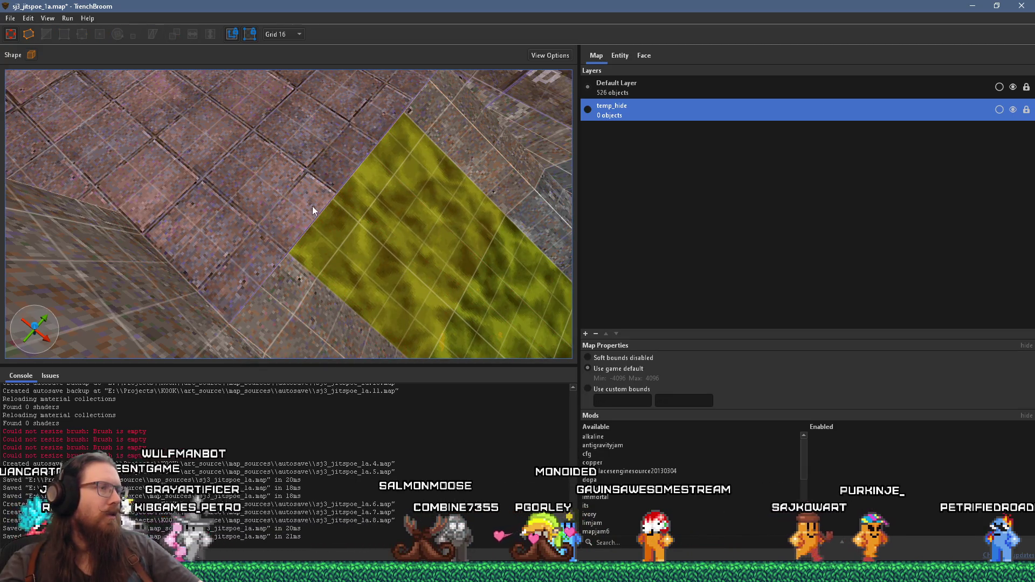
left_click(308, 179)
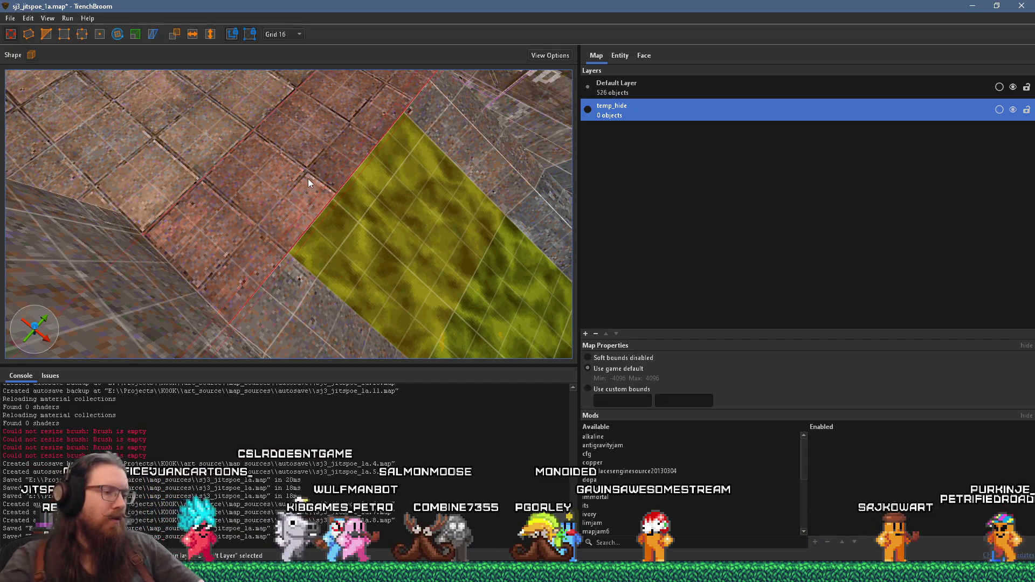
key("Delete")
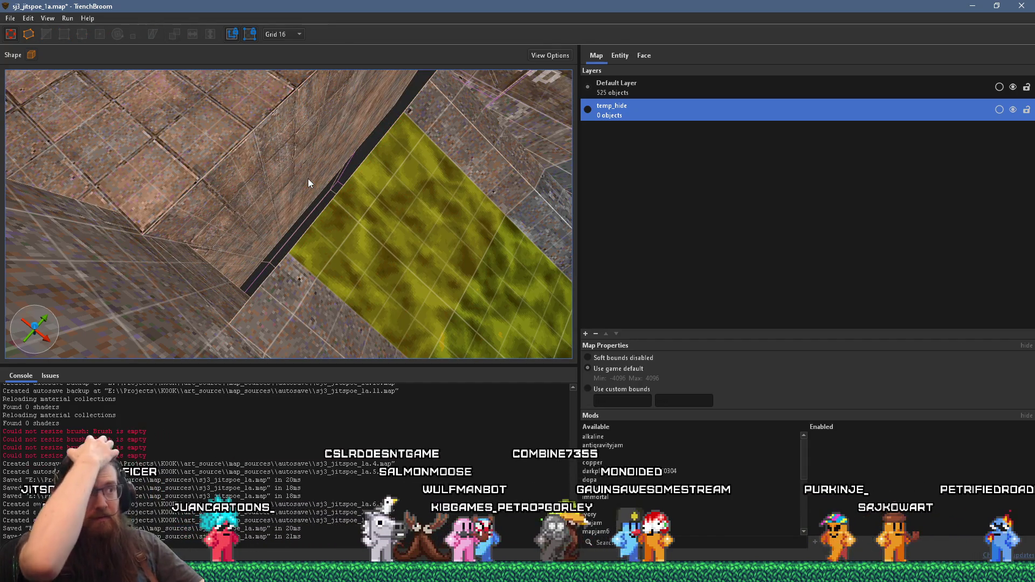
Select the channel-edge brushes and shear them into a sloped wedge over the floor.
mouse_move(309, 179)
left_mouse_down()
mouse_move(348, 187)
mouse_move(406, 160)
mouse_move(389, 182)
left_mouse_up()
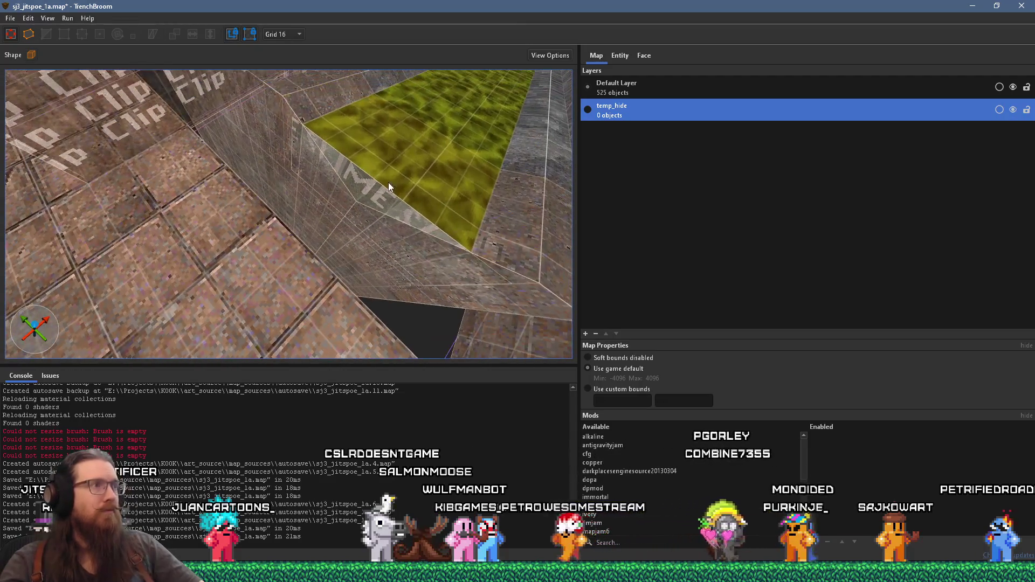
left_click(295, 113)
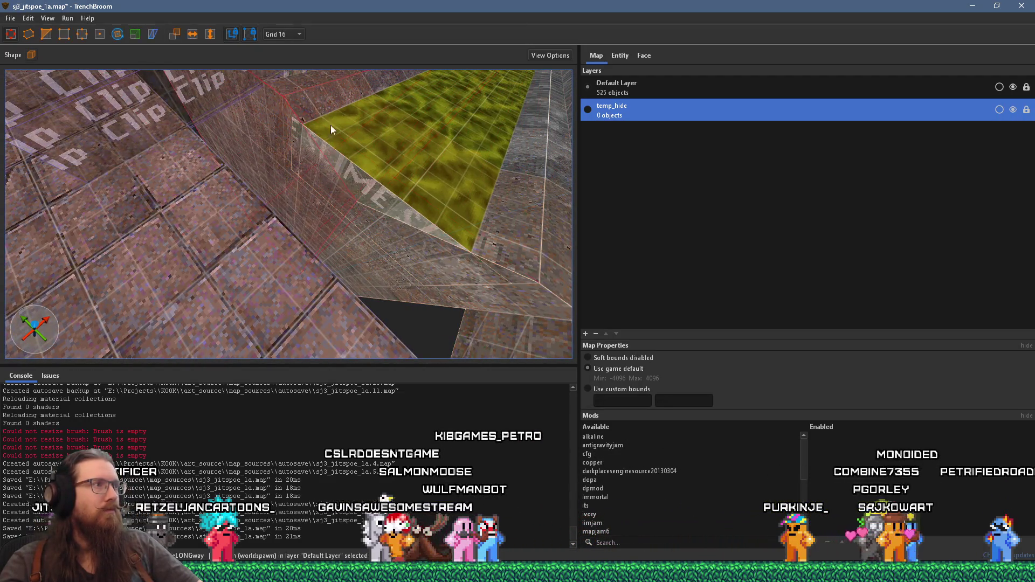
left_click(525, 288, "ctrl")
left_click_drag(456, 272, 356, 182)
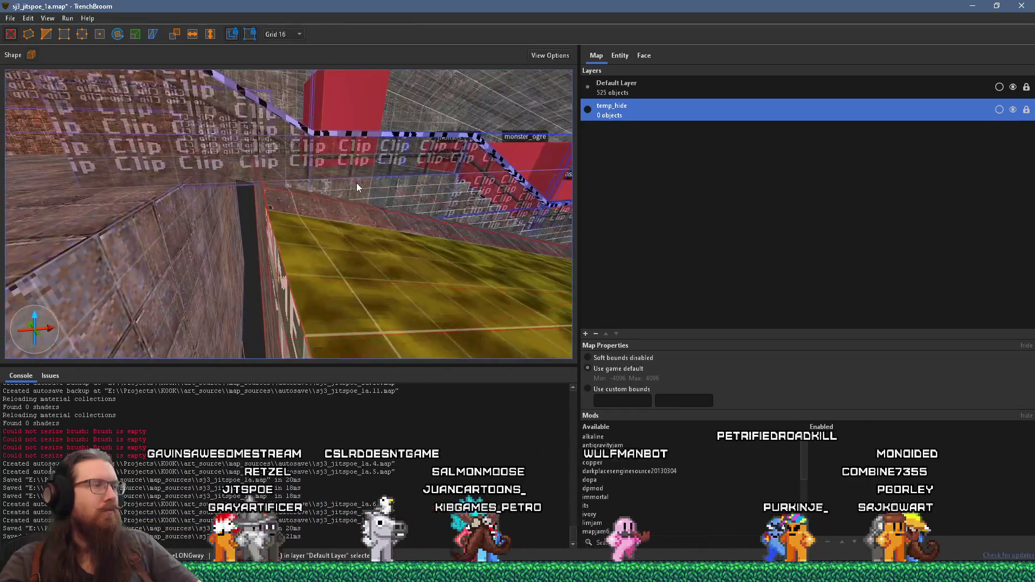
scroll(357, 184, "up", 4)
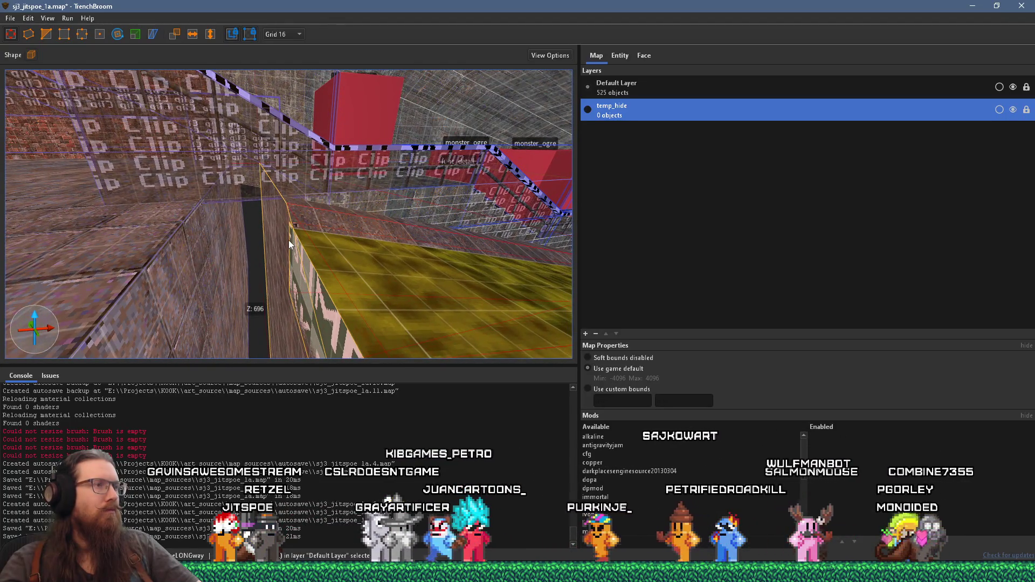
mouse_move(282, 238)
left_mouse_down()
mouse_move(200, 252)
mouse_move(265, 244)
left_mouse_up()
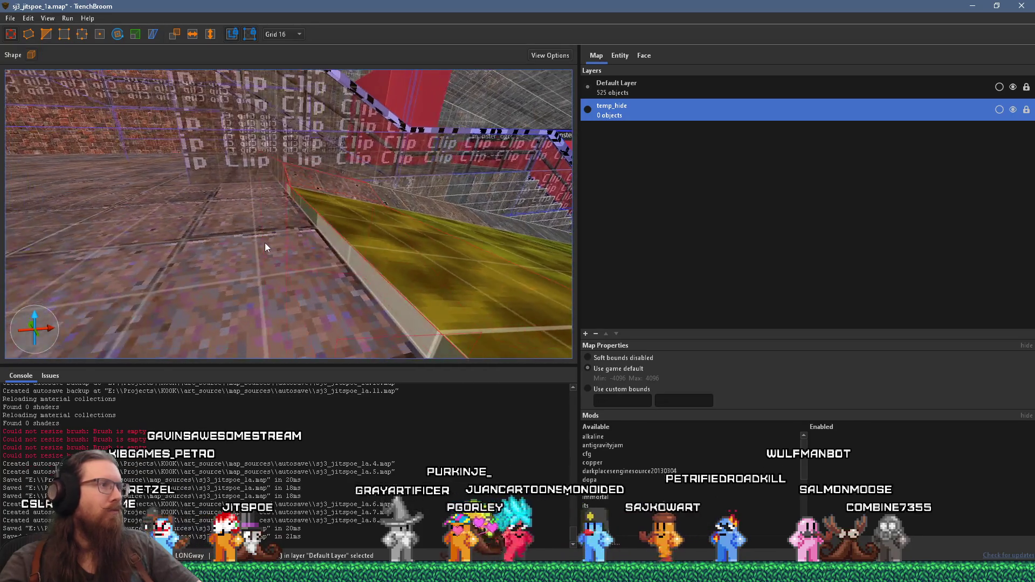
left_click(100, 34)
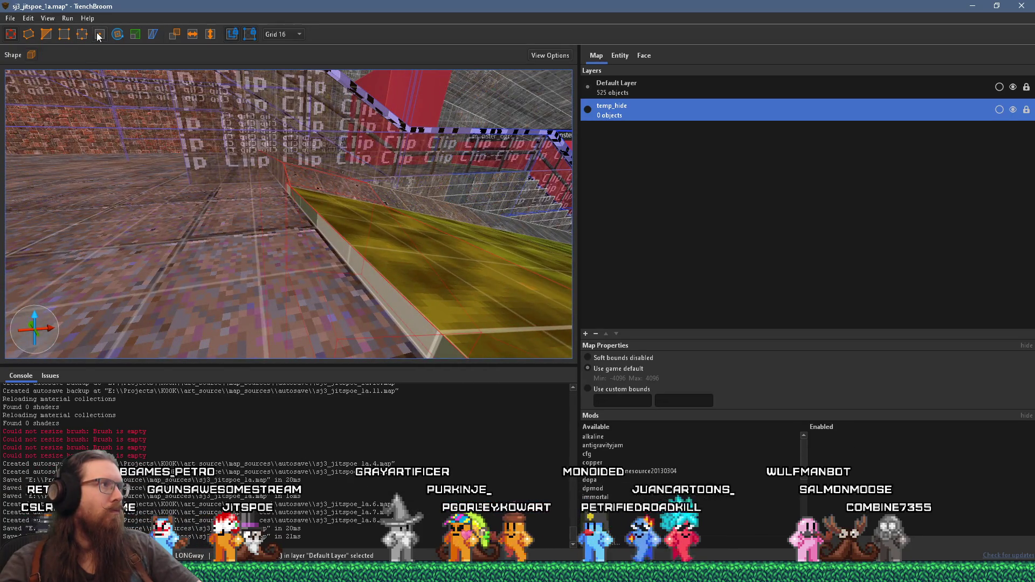
mouse_move(179, 181)
left_mouse_down()
mouse_move(214, 218)
mouse_move(171, 217)
mouse_move(173, 251)
mouse_move(225, 257)
mouse_move(206, 327)
mouse_move(210, 358)
mouse_move(291, 306)
mouse_move(299, 313)
mouse_move(220, 389)
left_mouse_up()
right_click(231, 349)
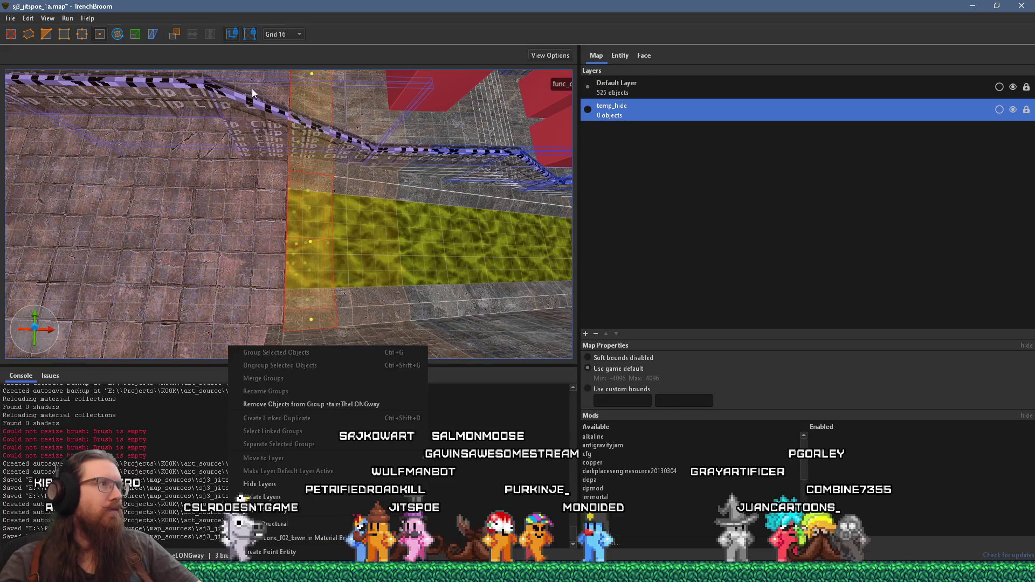
mouse_move(280, 162)
left_mouse_down()
mouse_move(254, 197)
mouse_move(264, 207)
mouse_move(229, 196)
left_mouse_up()
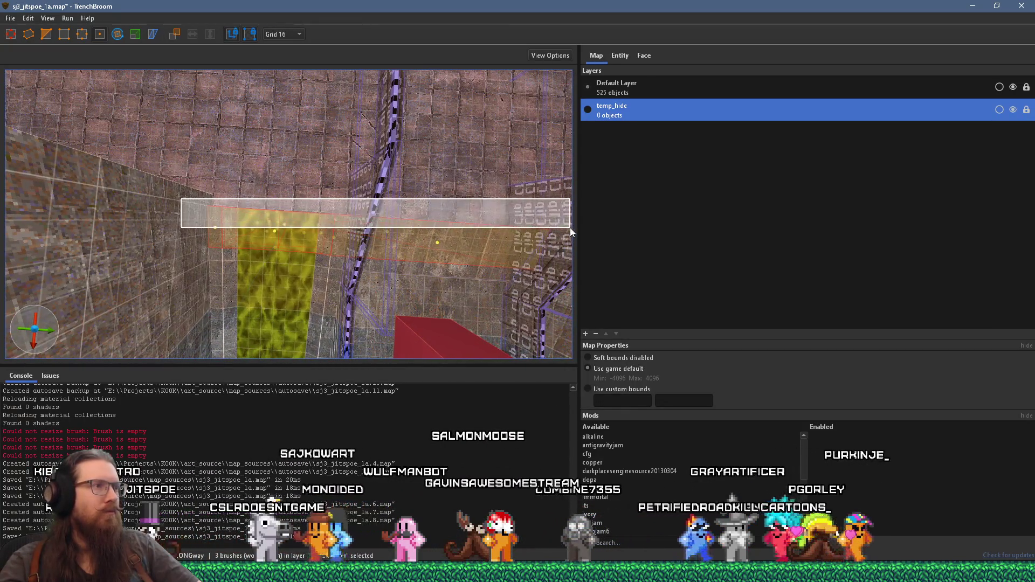
mouse_move(500, 252)
left_mouse_down()
mouse_move(449, 220)
mouse_move(465, 208)
mouse_move(439, 198)
mouse_move(388, 250)
mouse_move(308, 230)
left_mouse_up()
key("Escape")
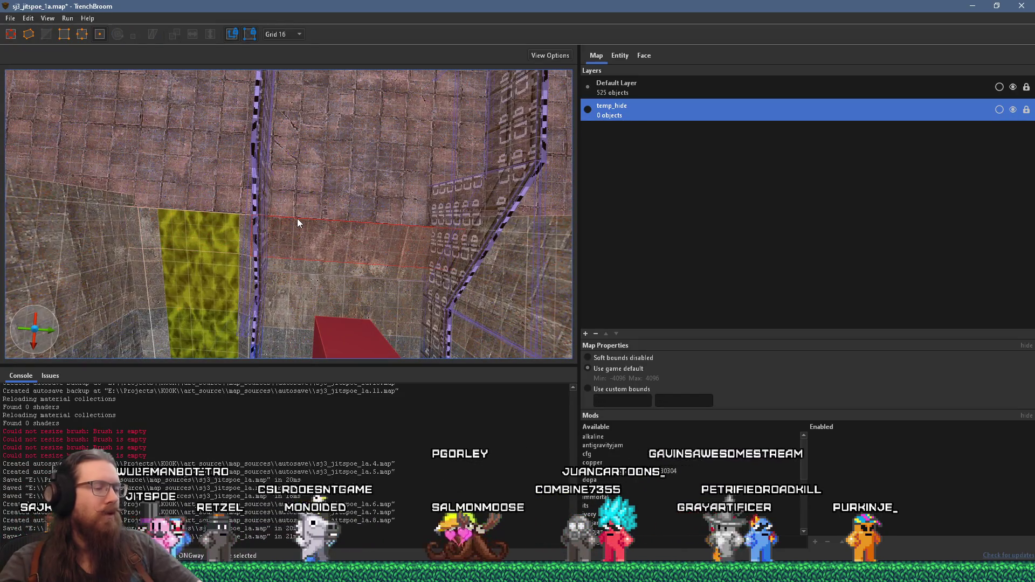
left_click(298, 219)
mouse_move(245, 251)
left_mouse_down()
mouse_move(330, 240)
mouse_move(358, 101)
mouse_move(321, 200)
left_mouse_up()
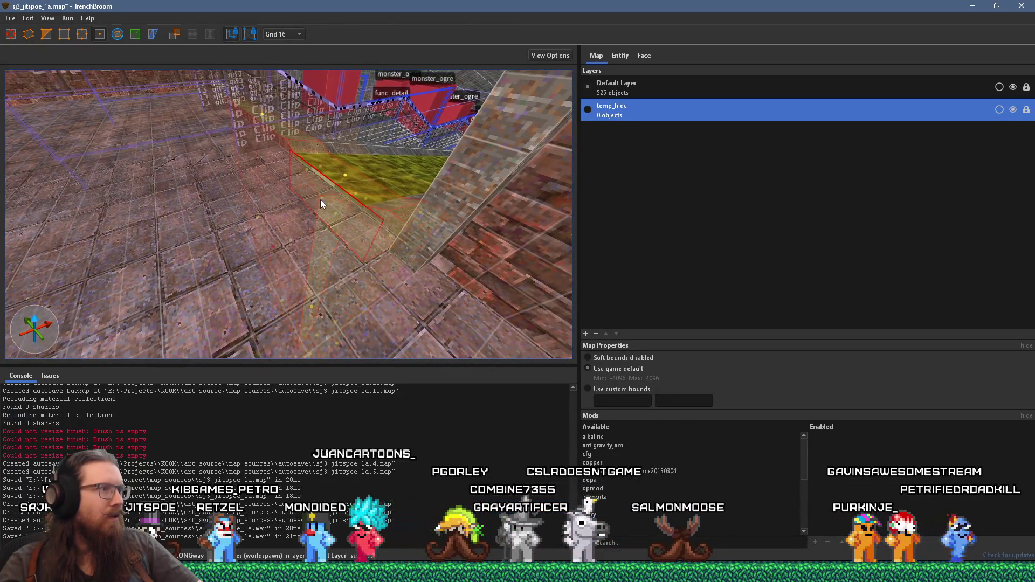
key("Escape")
left_click(321, 200)
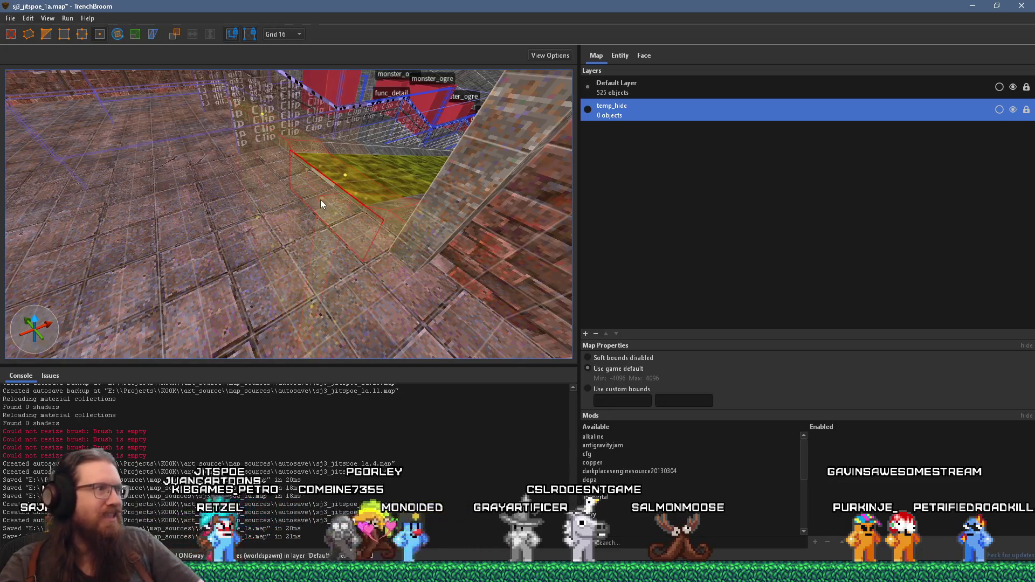
left_click_drag(350, 256, 312, 315)
scroll(312, 315, "up", 10)
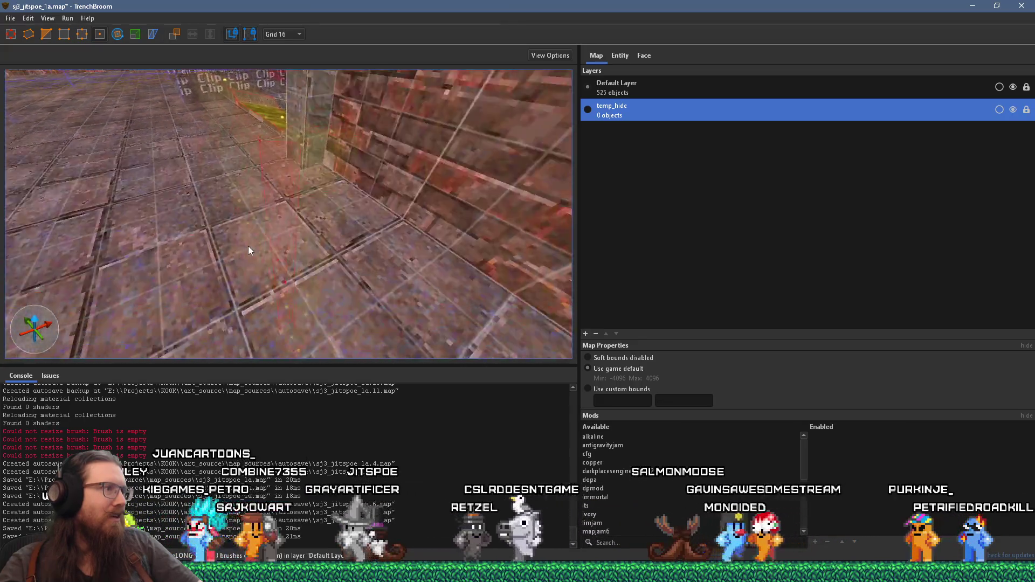
scroll(233, 222, "up", 10)
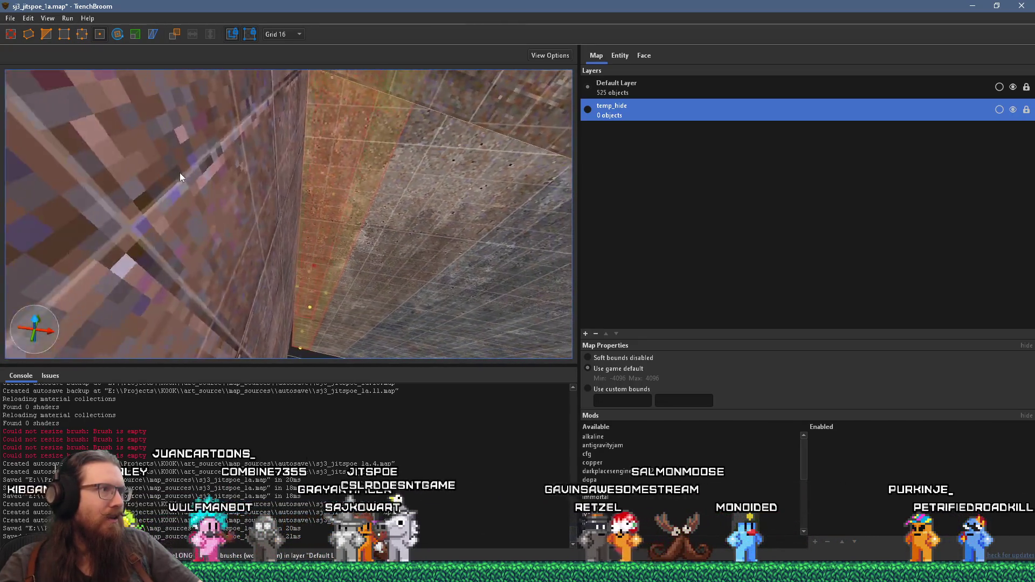
scroll(316, 213, "down", 5)
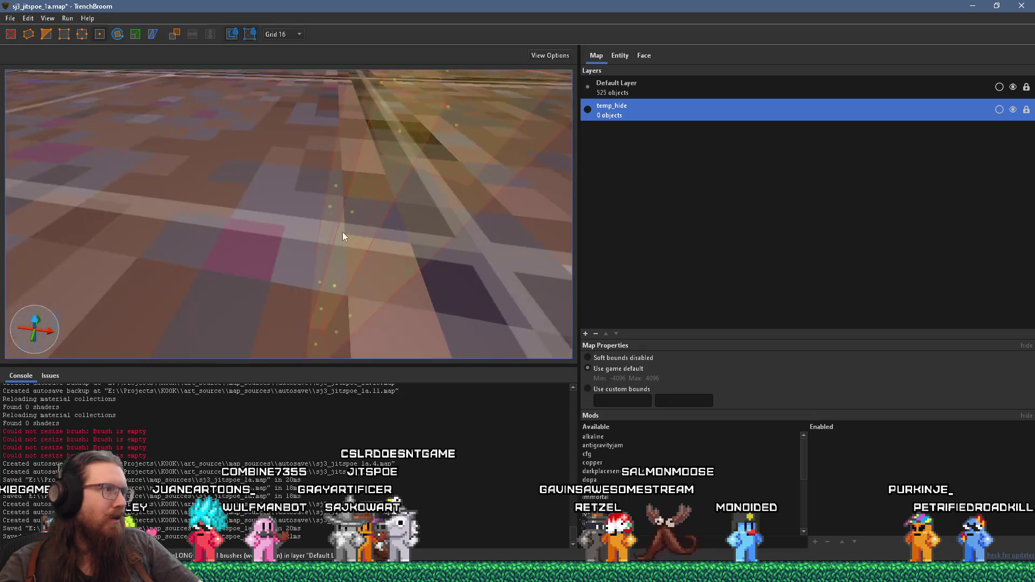
left_click(316, 194)
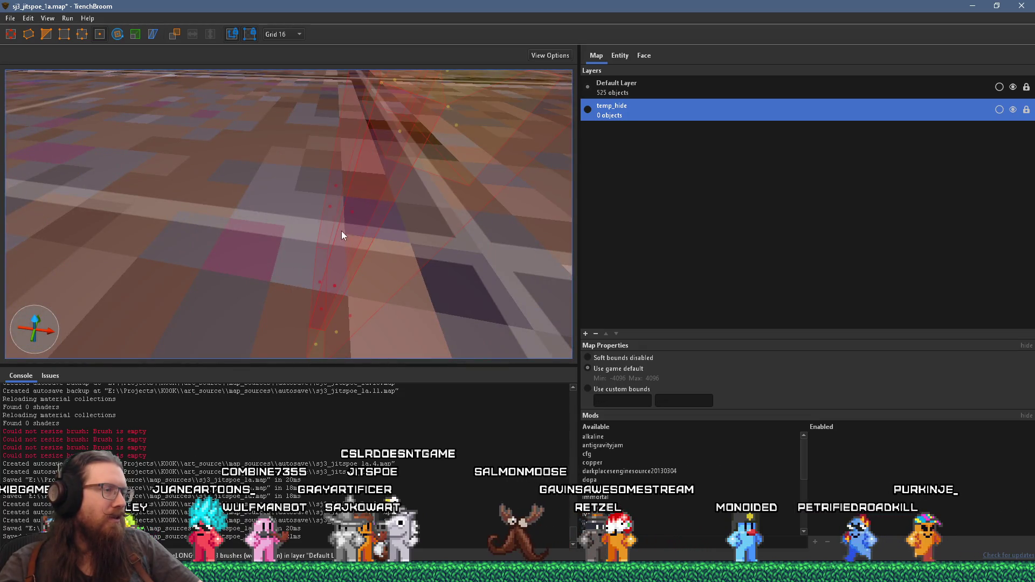
key("Escape")
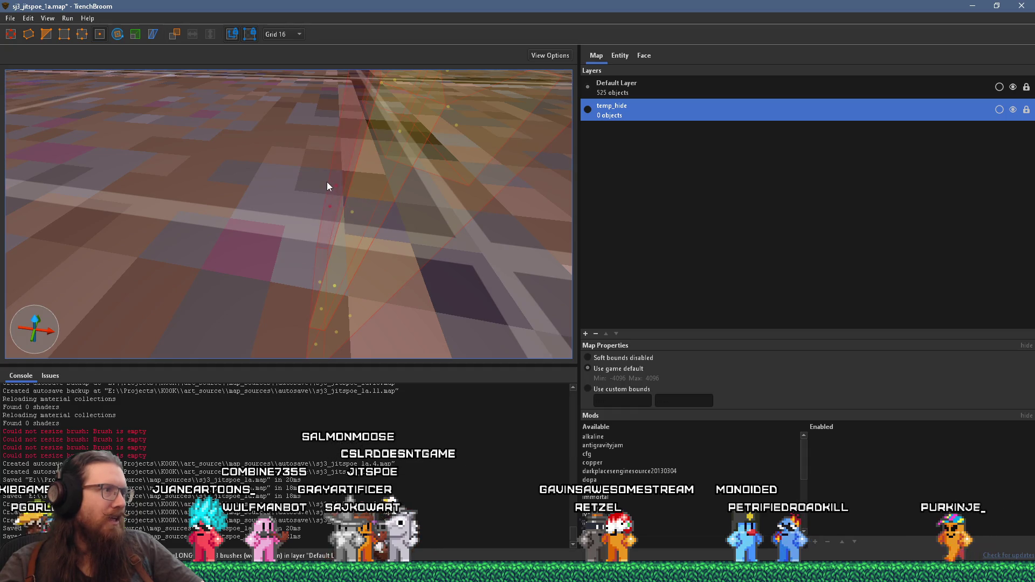
scroll(313, 200, "down", 3)
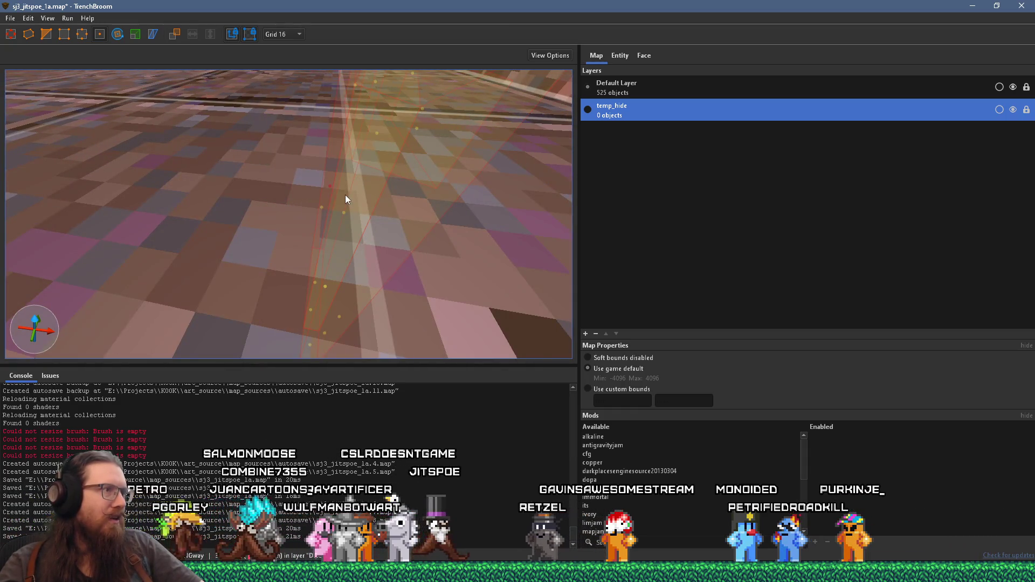
scroll(342, 200, "up", 5)
scroll(313, 219, "up", 3)
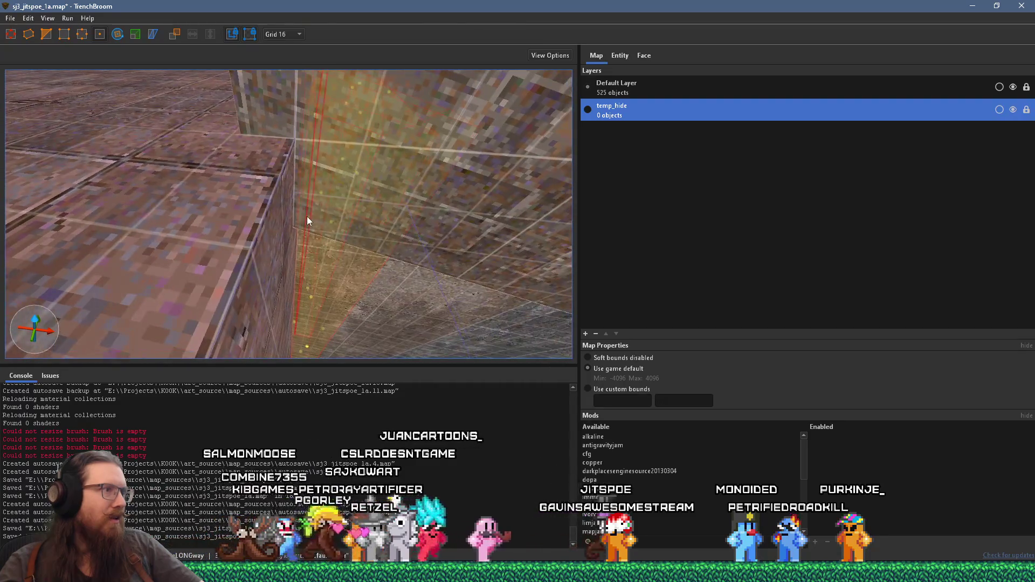
scroll(372, 261, "up", 3)
mouse_move(372, 262)
left_mouse_down()
mouse_move(349, 236)
mouse_move(320, 291)
mouse_move(271, 238)
mouse_move(254, 299)
left_mouse_up()
mouse_move(255, 239)
left_mouse_down()
mouse_move(335, 369)
mouse_move(324, 374)
mouse_move(316, 252)
mouse_move(341, 240)
mouse_move(341, 221)
mouse_move(320, 205)
left_mouse_up()
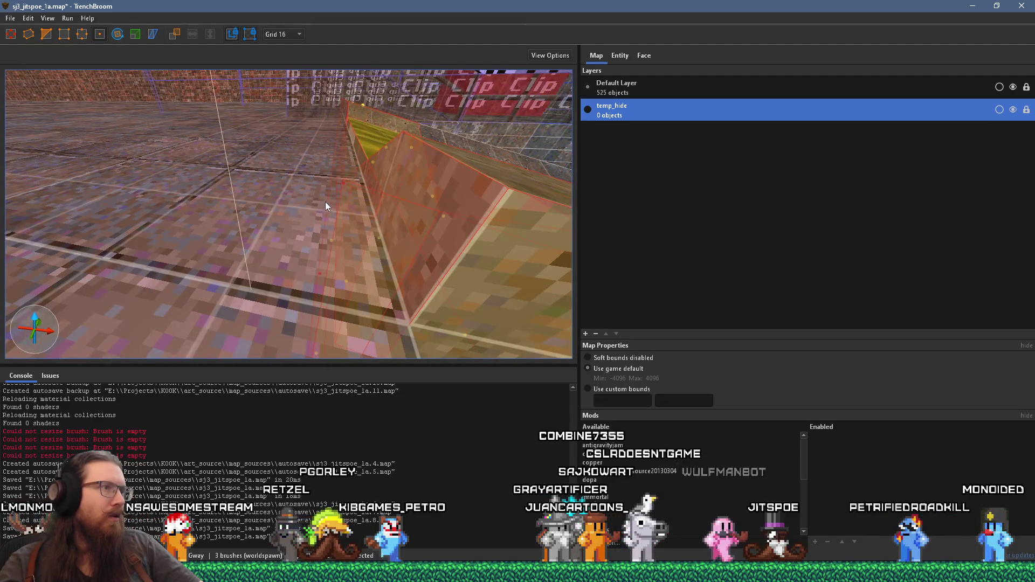
Reduce the editing grid from 16 to 8 units, then down to 4 units.
left_click(340, 185)
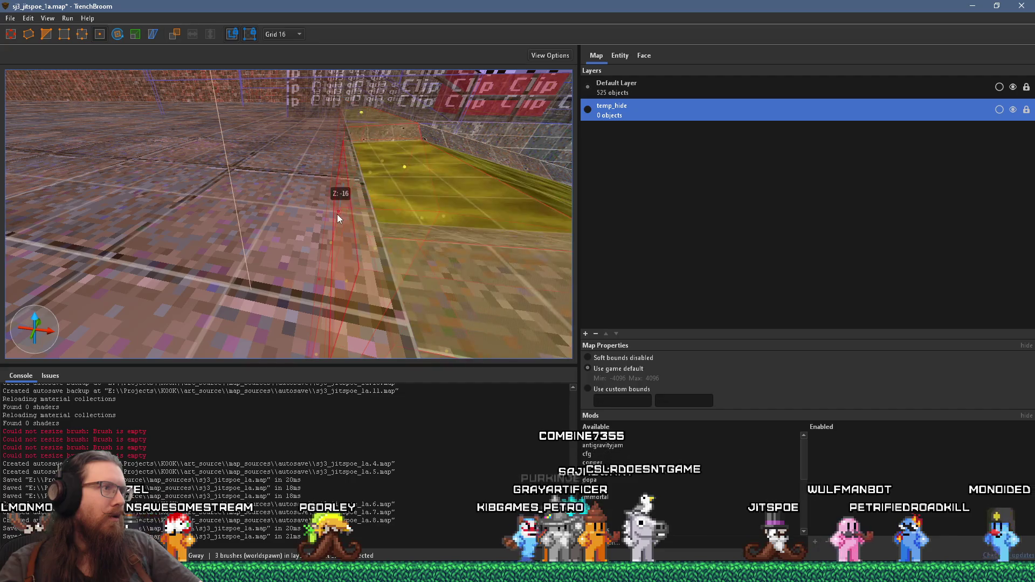
left_click(290, 34)
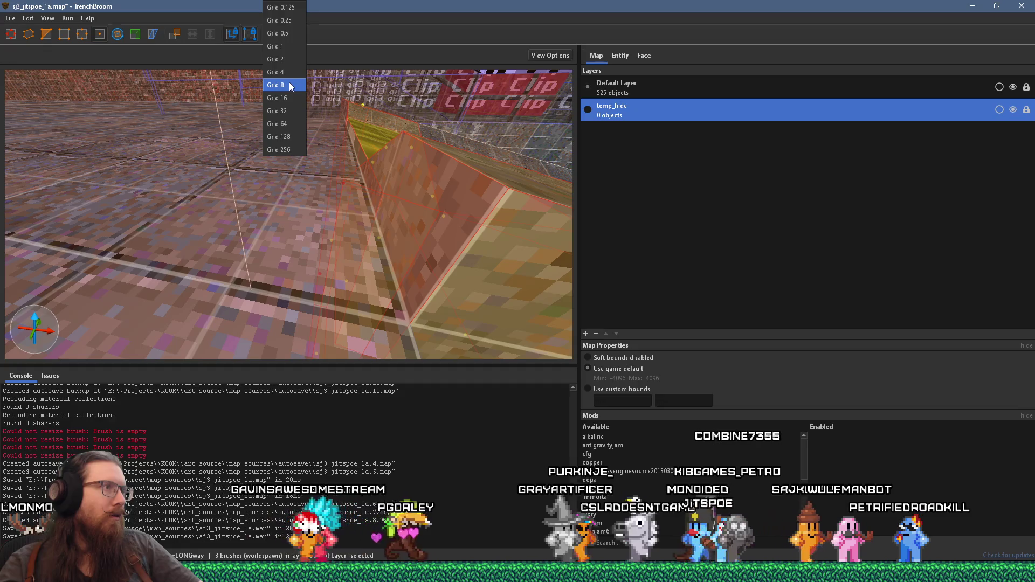
left_click(290, 86)
left_click_drag(338, 190, 338, 202)
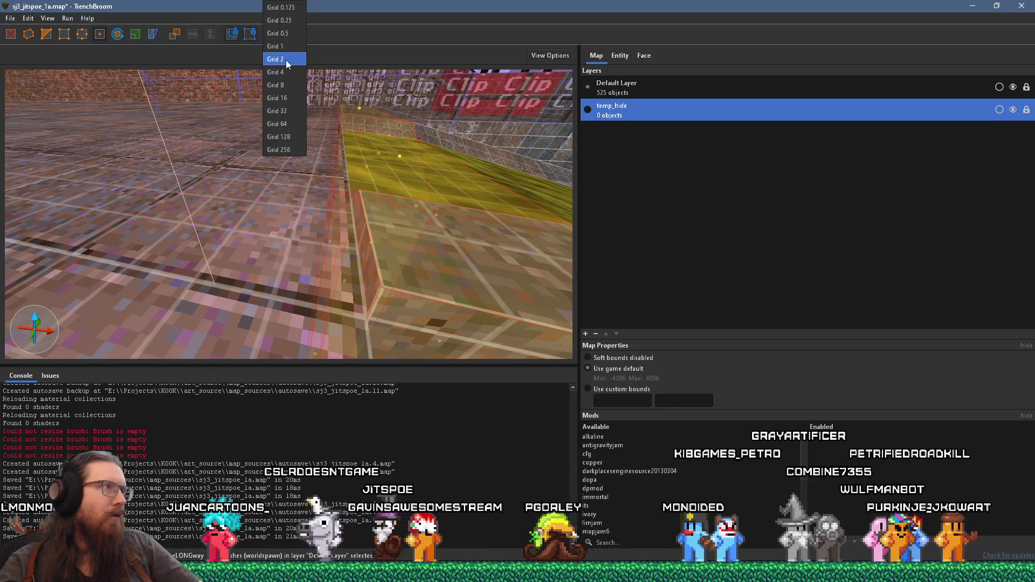
left_click(285, 72)
Zoom the camera around the corridor and clear the selection.
scroll(345, 226, "up", 5)
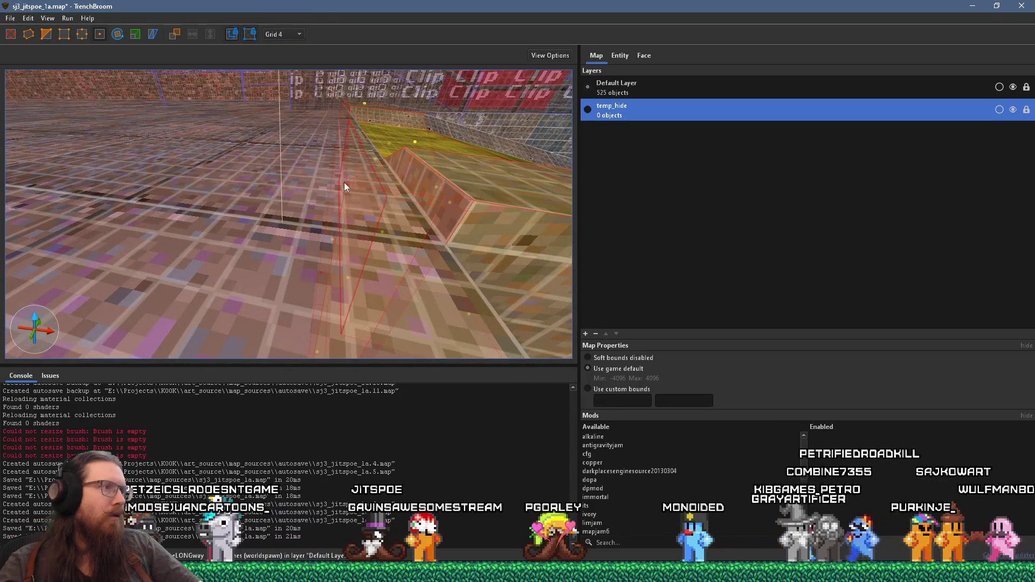
scroll(344, 192, "down", 5)
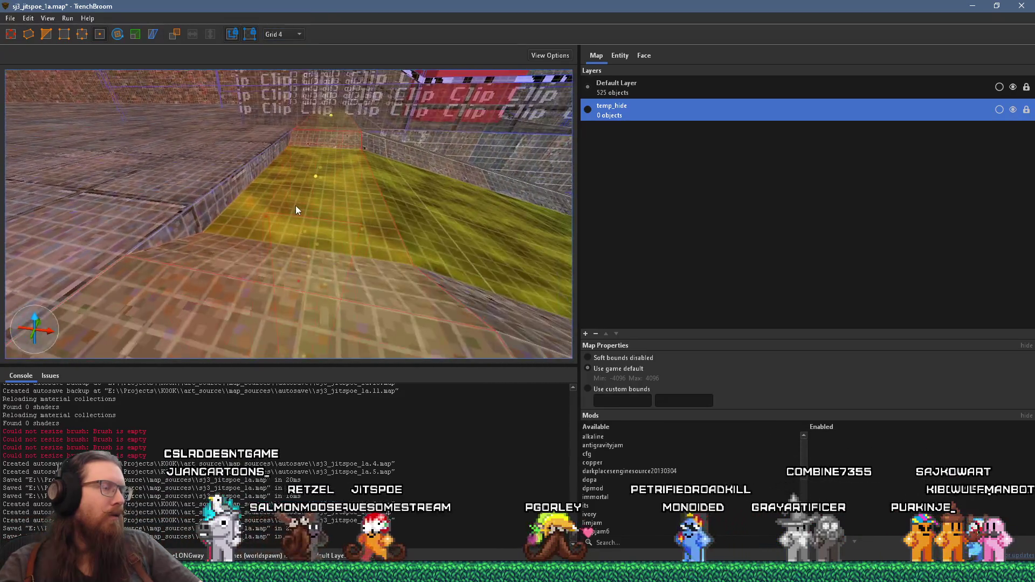
scroll(295, 206, "up", 6)
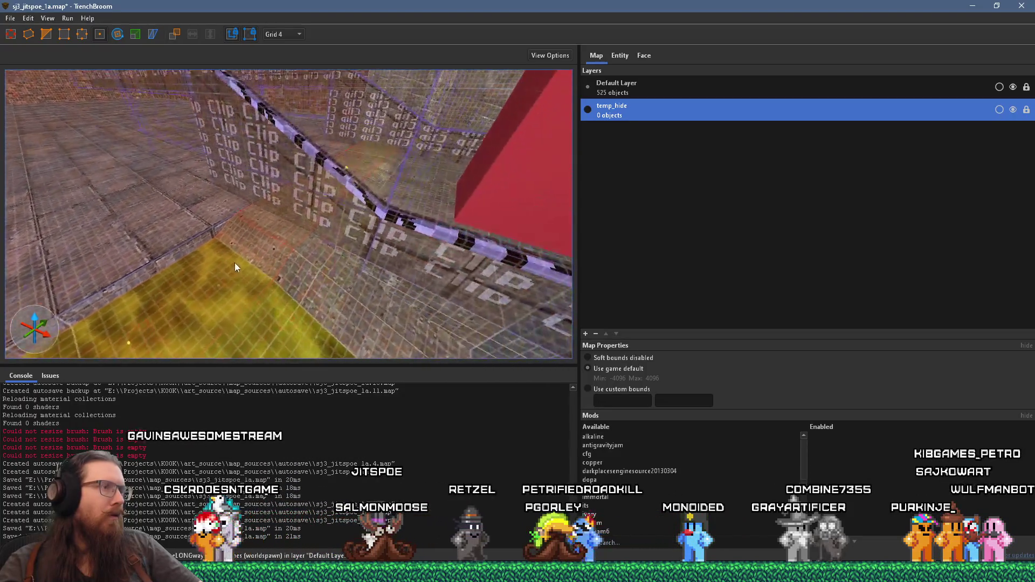
scroll(235, 263, "up", 3)
scroll(252, 268, "up", 5)
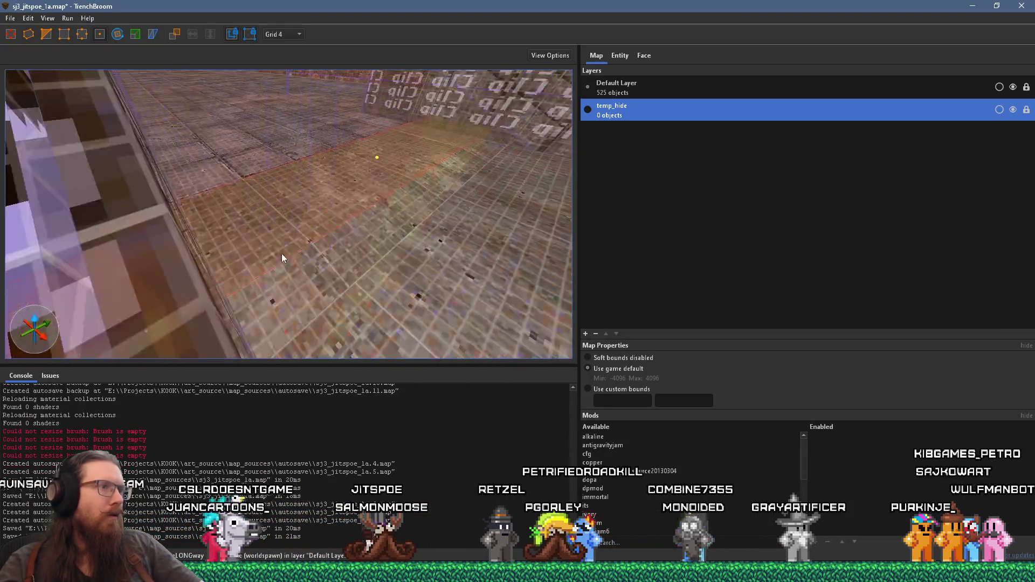
scroll(338, 222, "up", 8)
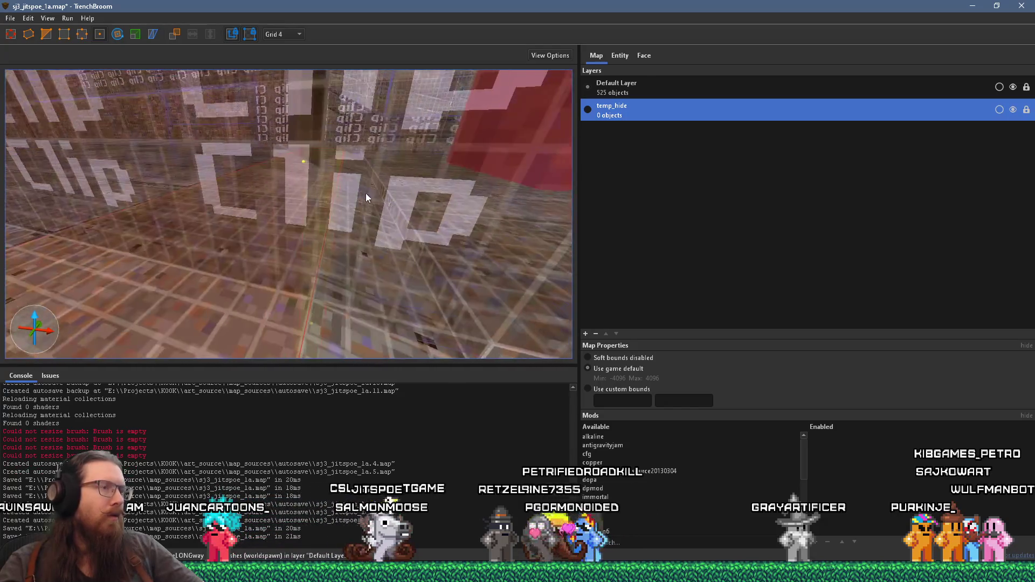
scroll(367, 204, "down", 6)
key("Escape")
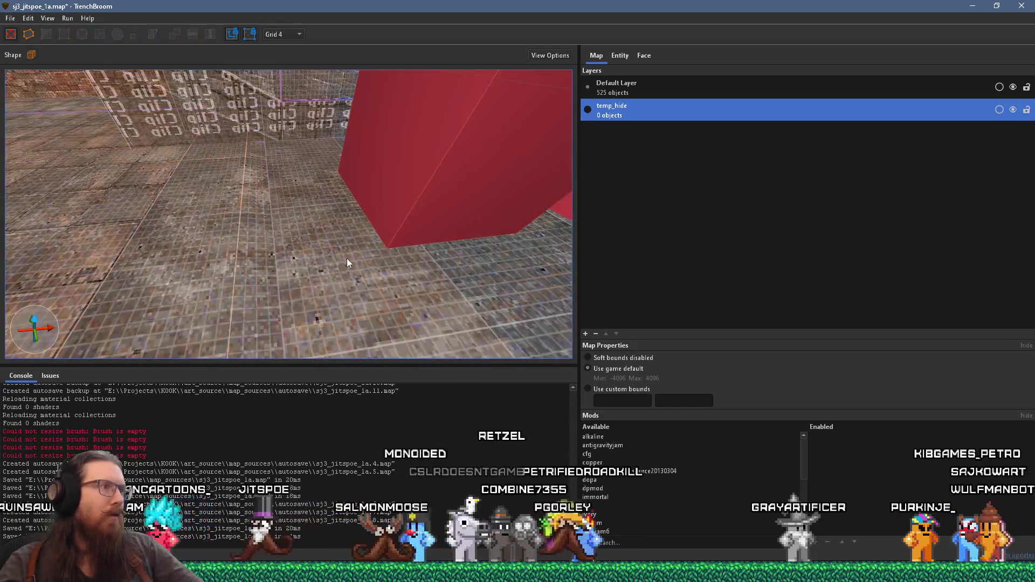
Push the red func_detail brush's side face out one 4-unit step, then deselect it.
scroll(347, 259, "down", 4)
left_click(354, 253)
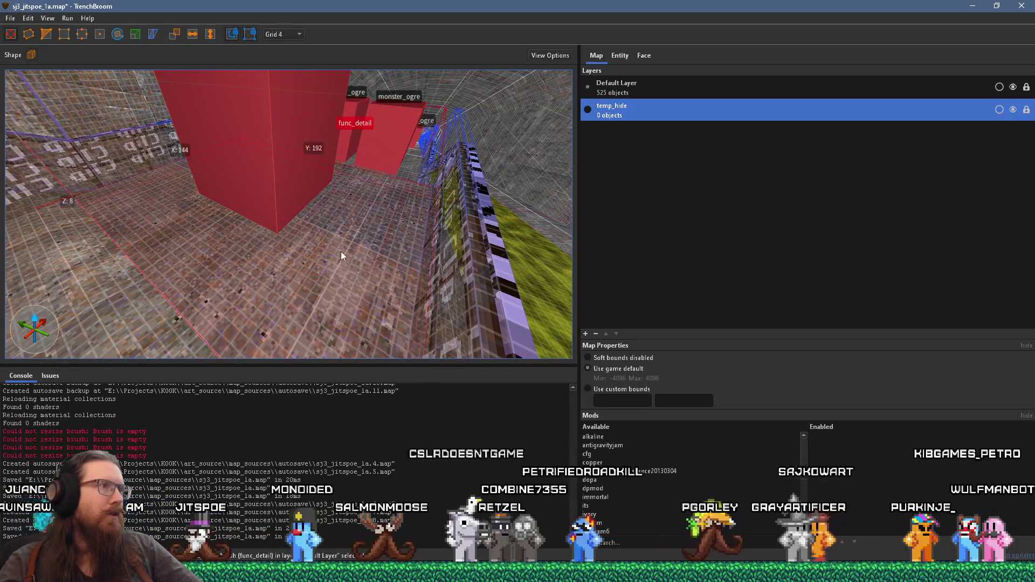
scroll(341, 252, "up", 5)
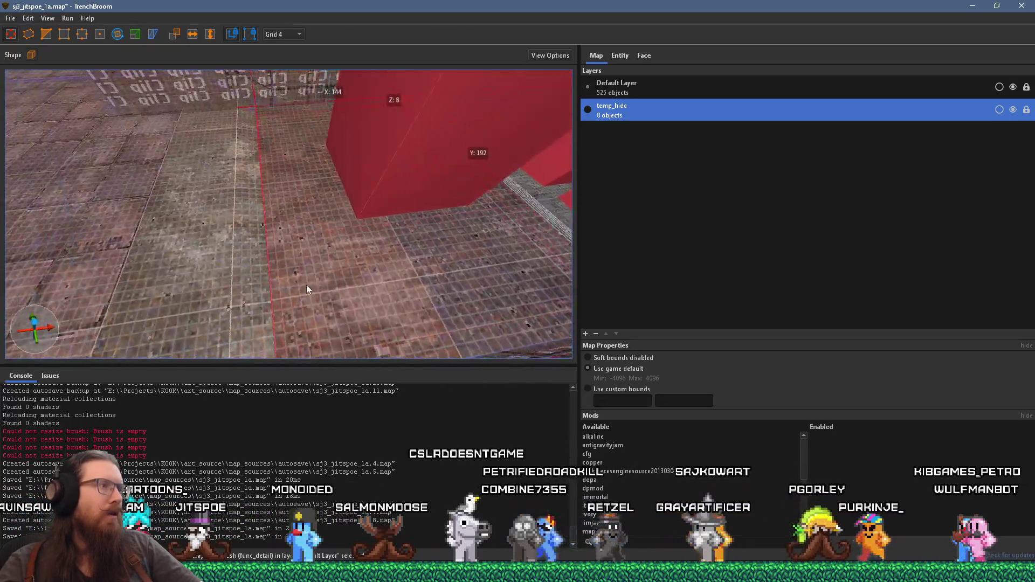
scroll(307, 285, "down", 3)
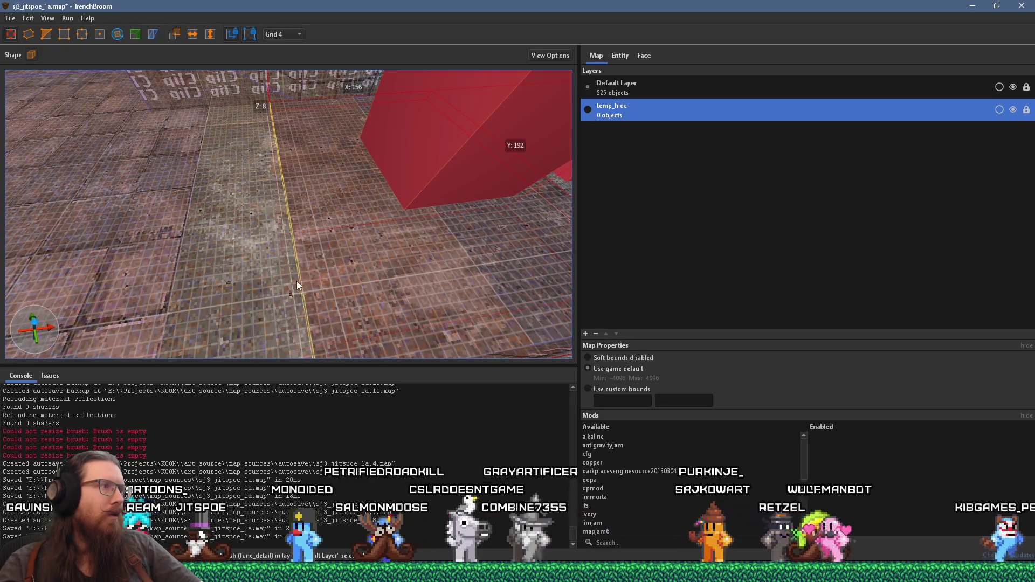
left_click_drag(295, 285, 300, 286)
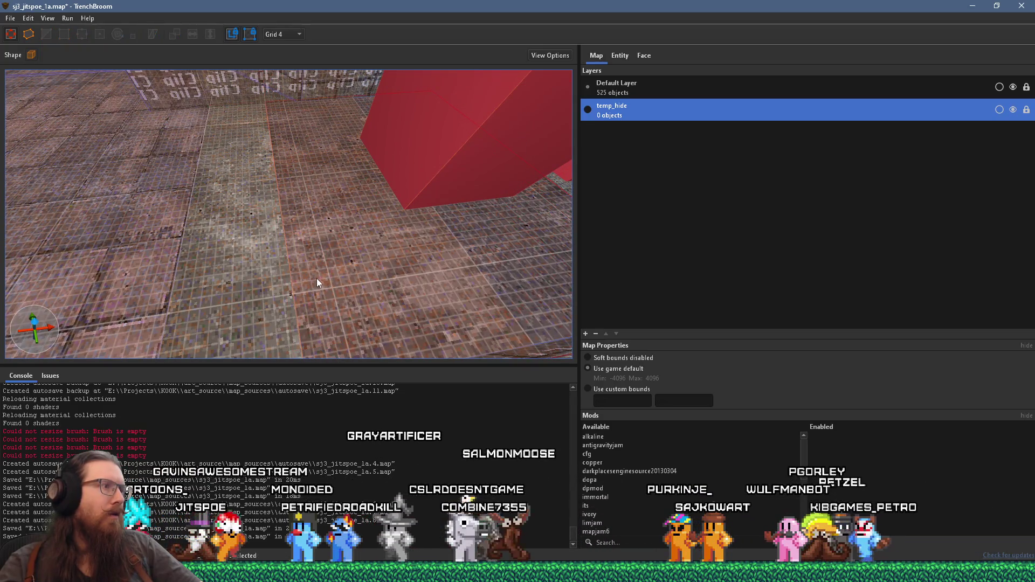
key("Escape")
scroll(269, 279, "down", 5)
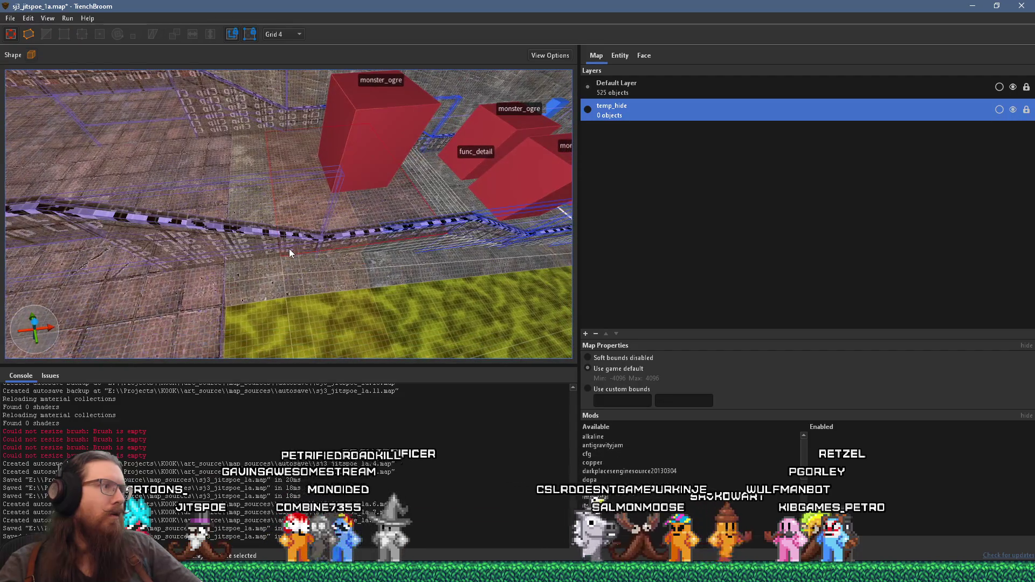
scroll(276, 271, "up", 5)
mouse_move(313, 266)
left_mouse_down()
mouse_move(268, 159)
mouse_move(62, 173)
mouse_move(267, 231)
mouse_move(339, 289)
mouse_move(303, 268)
mouse_move(237, 289)
mouse_move(187, 266)
mouse_move(154, 276)
mouse_move(248, 289)
left_mouse_up()
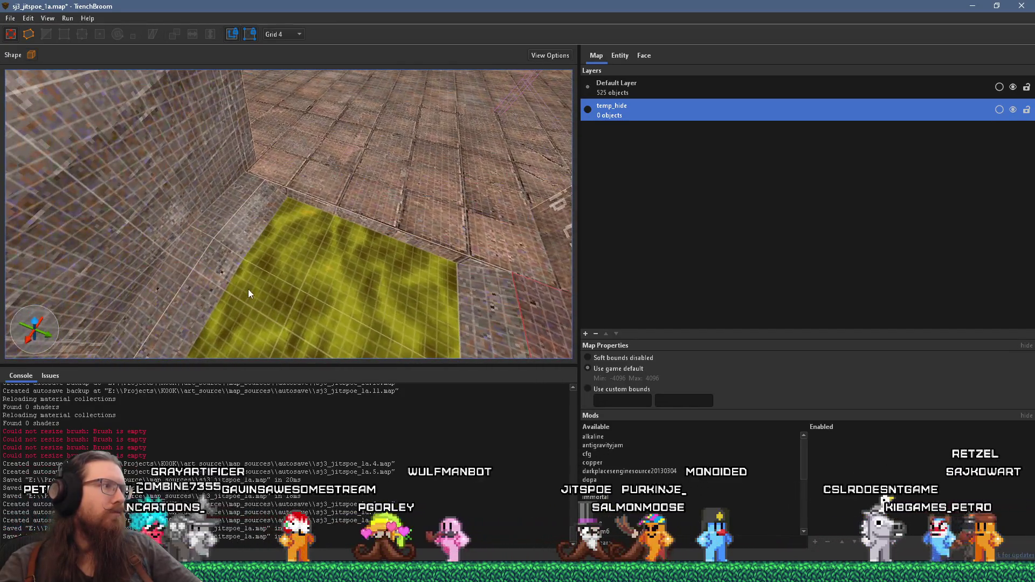
Select and delete the four many stairs railing brushes, leaving 521 objects.
left_click(206, 237)
mouse_move(247, 231)
left_mouse_down()
mouse_move(308, 243)
mouse_move(309, 275)
mouse_move(297, 263)
left_mouse_up()
scroll(295, 258, "down", 3)
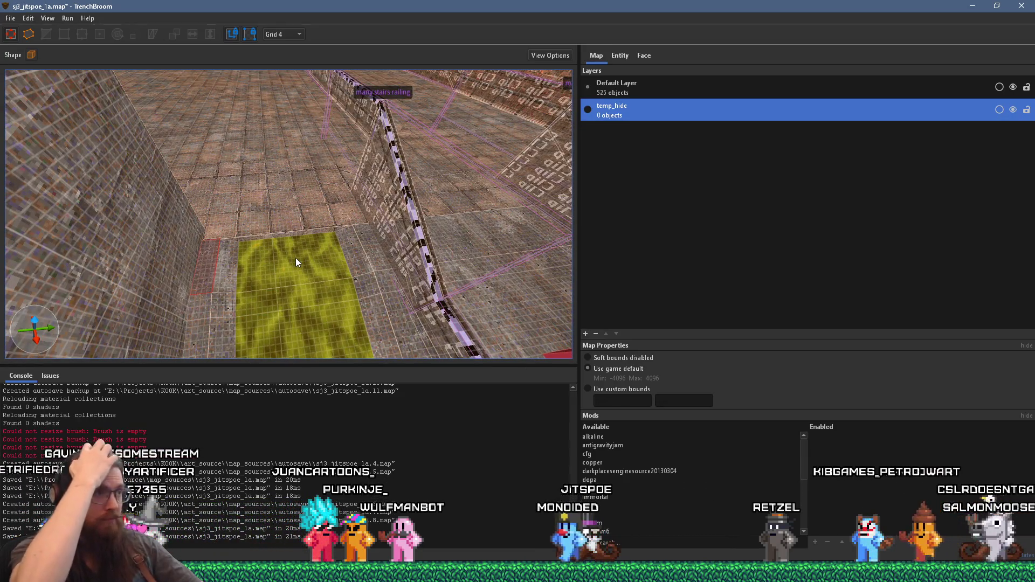
mouse_move(330, 282)
left_mouse_down()
mouse_move(444, 261)
mouse_move(397, 186)
mouse_move(343, 187)
mouse_move(332, 221)
mouse_move(344, 227)
mouse_move(241, 192)
mouse_move(338, 200)
mouse_move(402, 172)
left_mouse_up()
left_click(344, 228)
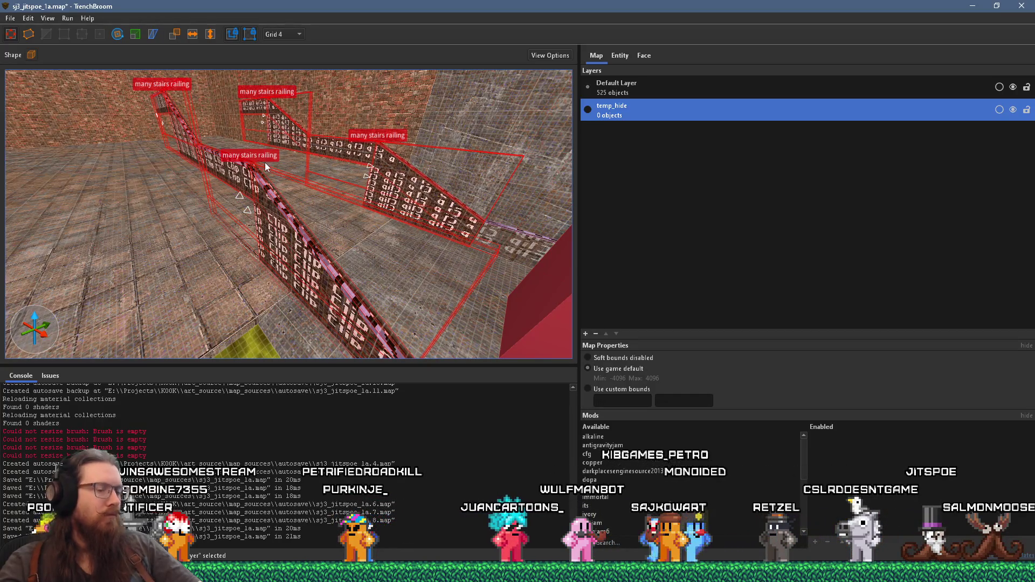
key("Delete")
Save the sewer map via File > Save.
mouse_move(254, 166)
left_mouse_down()
mouse_move(361, 253)
mouse_move(330, 254)
mouse_move(284, 149)
mouse_move(272, 173)
mouse_move(289, 192)
mouse_move(369, 200)
mouse_move(309, 228)
mouse_move(370, 230)
left_mouse_up()
scroll(259, 176, "up", 3)
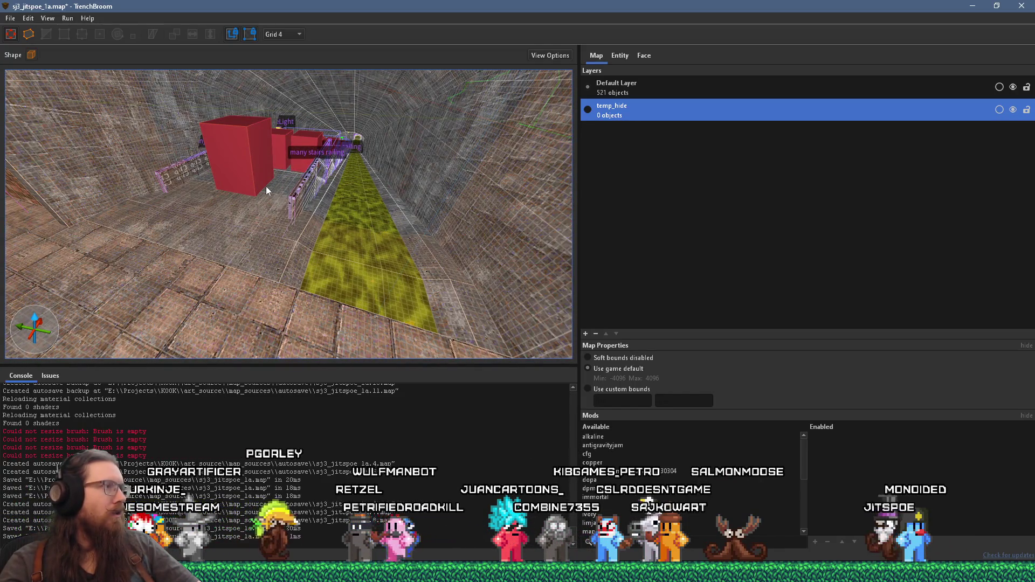
left_click(11, 18)
left_click(33, 64)
left_click(68, 19)
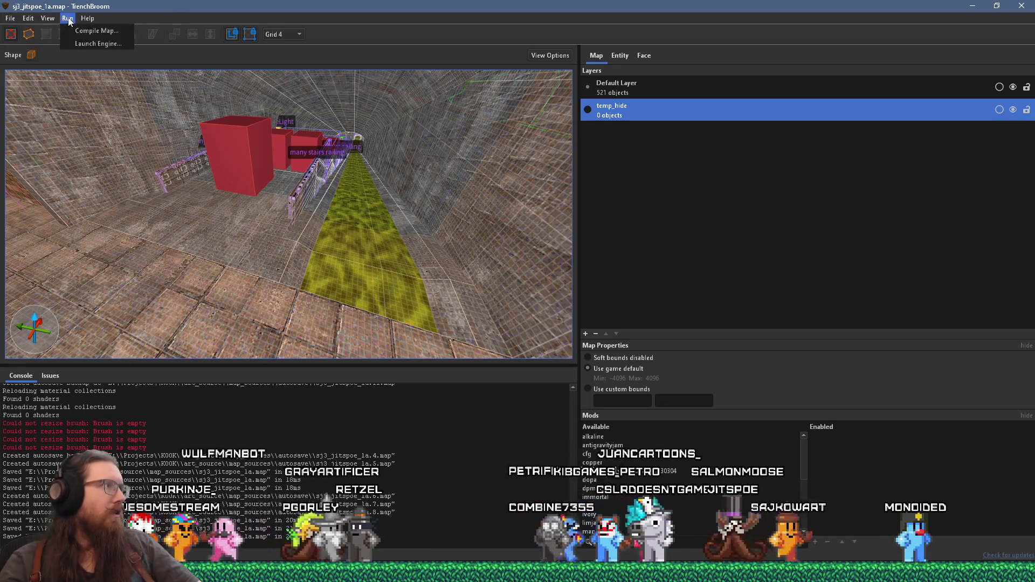
Start the map compile with Run > Compile Map....
left_click(72, 33)
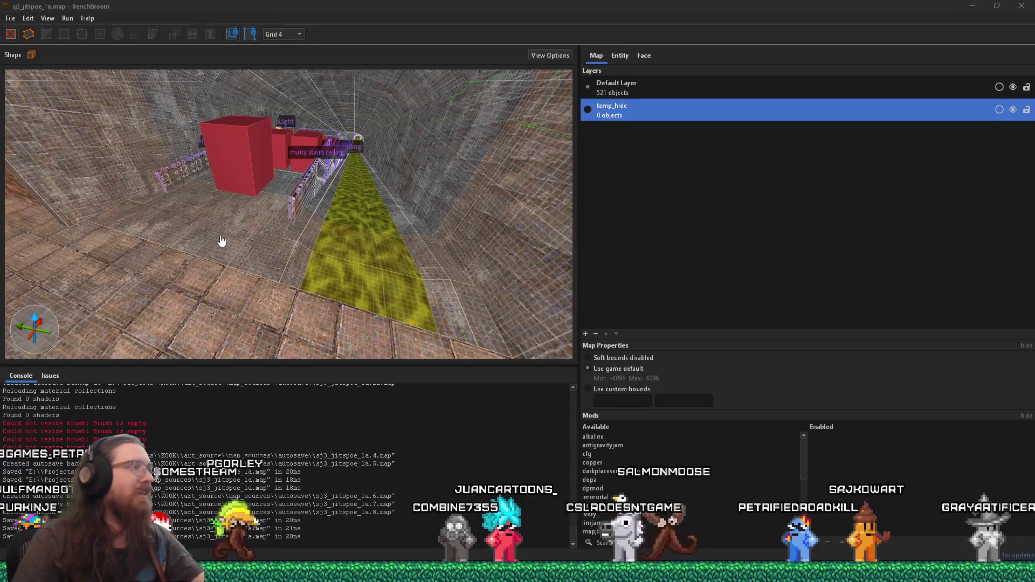
Delete the selected floor brush near the slime floor.
mouse_move(220, 241)
left_mouse_down()
mouse_move(297, 252)
mouse_move(253, 210)
mouse_move(240, 255)
mouse_move(188, 246)
mouse_move(206, 214)
mouse_move(254, 240)
mouse_move(326, 234)
mouse_move(307, 249)
left_mouse_up()
left_click_drag(241, 227, 266, 202)
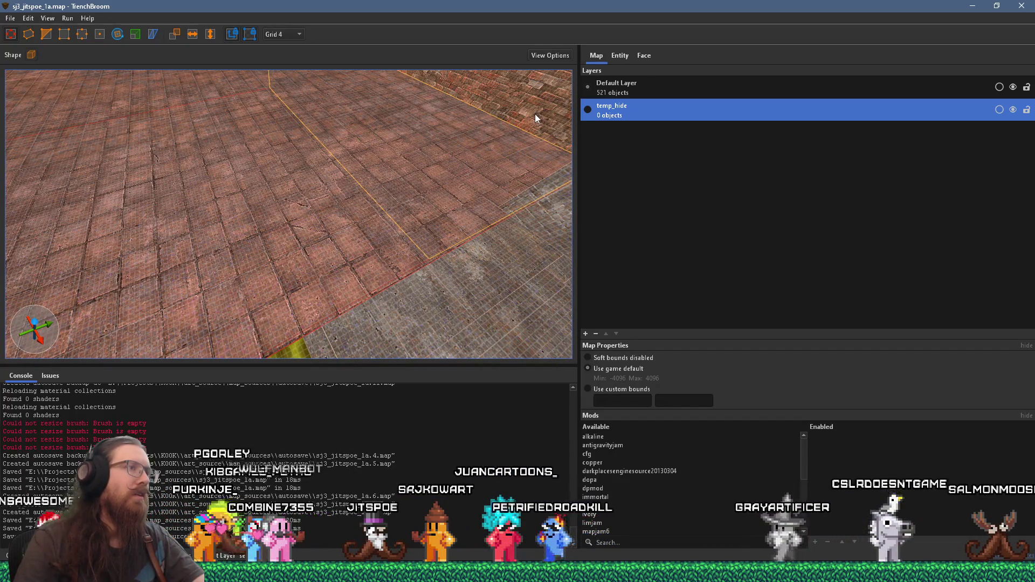
key("Delete")
mouse_move(129, 188)
left_mouse_down()
mouse_move(137, 205)
mouse_move(235, 183)
left_mouse_up()
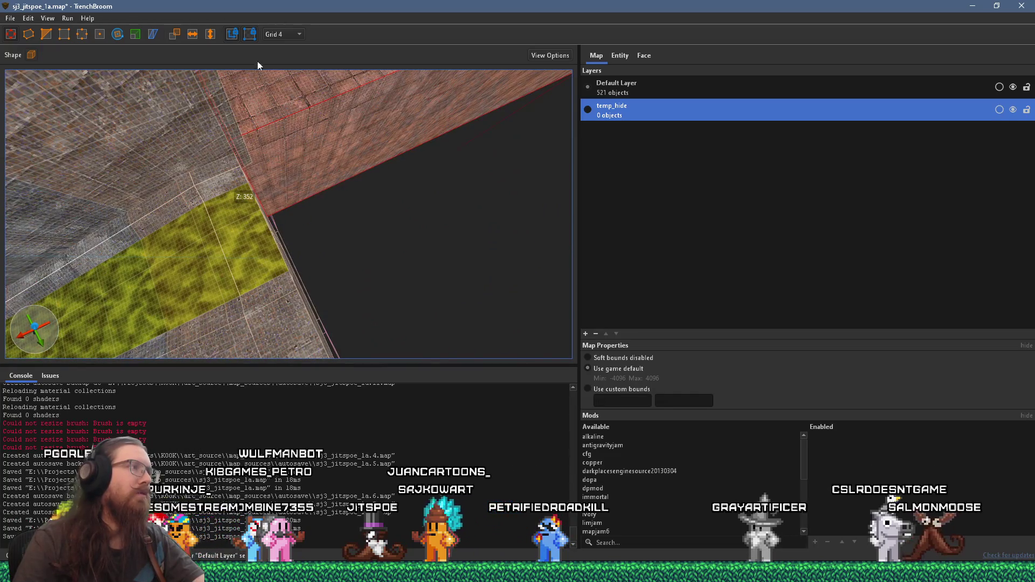
Set the grid to 16 and lower the brush at the slime's edge beneath the slime.
left_click(288, 35)
left_click(291, 99)
mouse_move(300, 132)
left_mouse_down()
mouse_move(270, 170)
mouse_move(230, 172)
mouse_move(239, 224)
left_mouse_up()
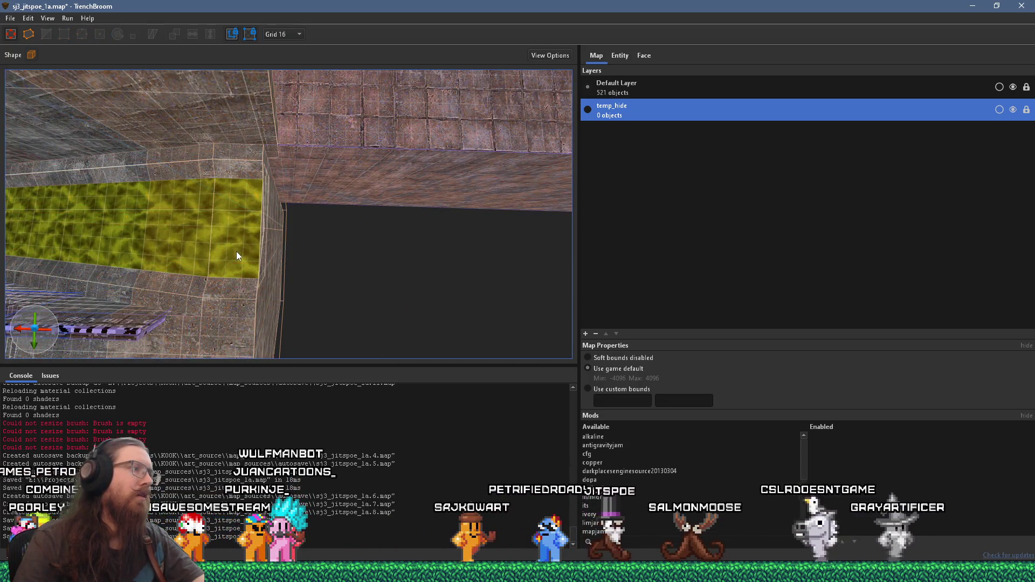
left_click(236, 252)
mouse_move(245, 174)
left_mouse_down()
mouse_move(164, 204)
mouse_move(260, 142)
left_mouse_up()
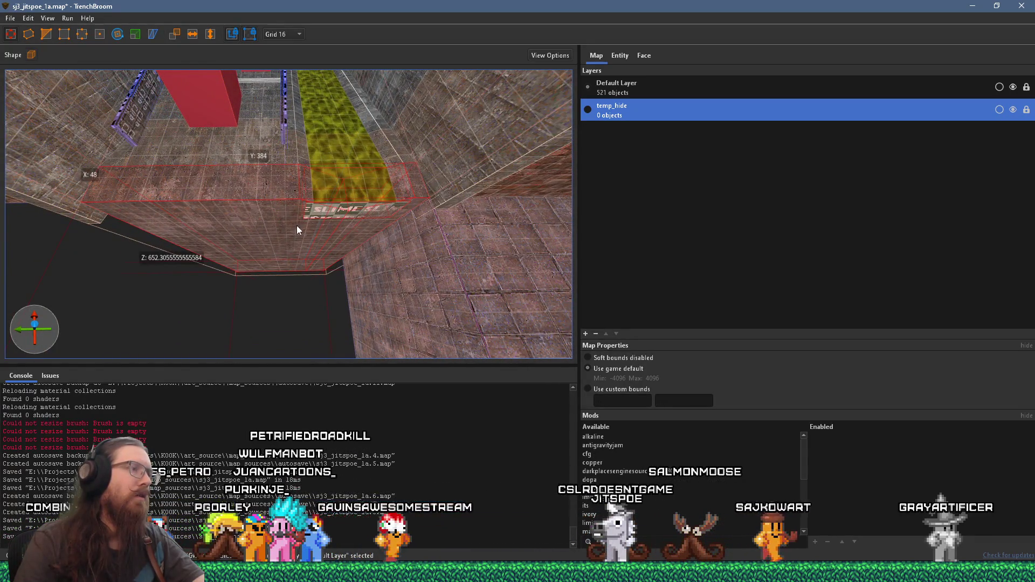
left_click_drag(292, 217, 294, 251)
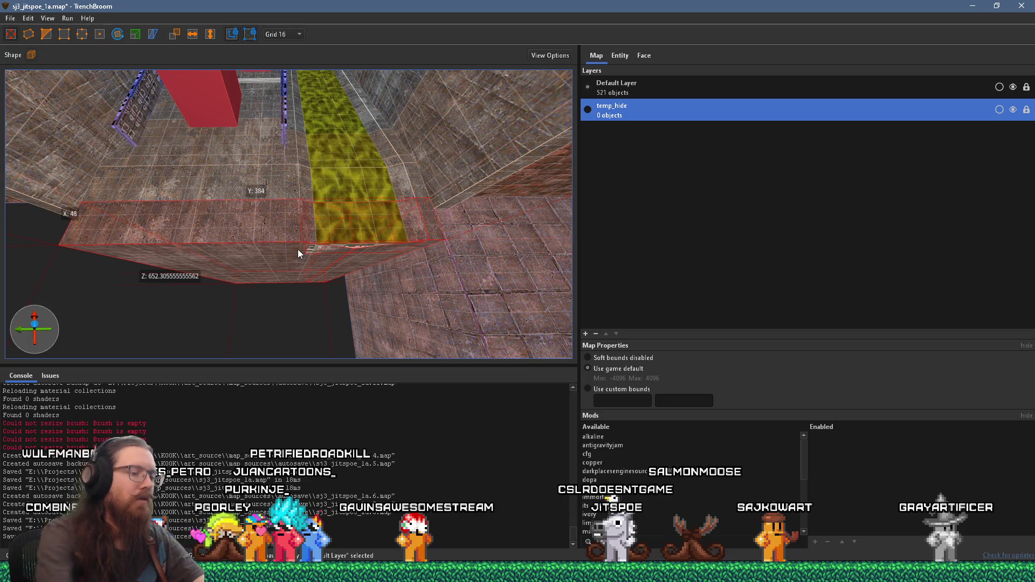
key("Escape")
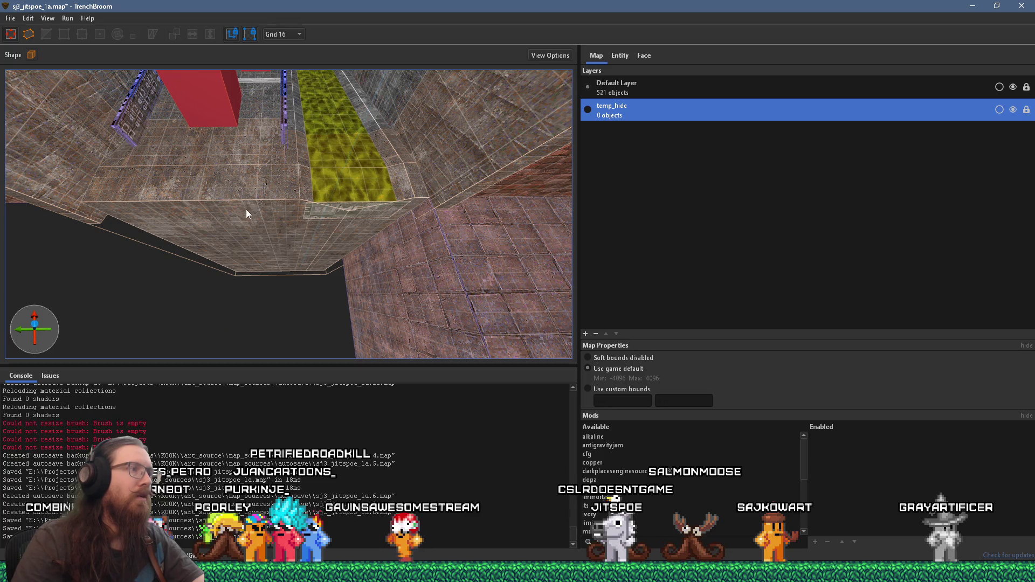
Apply a context-menu action to the wall brush beside the slime channel.
left_click(247, 214)
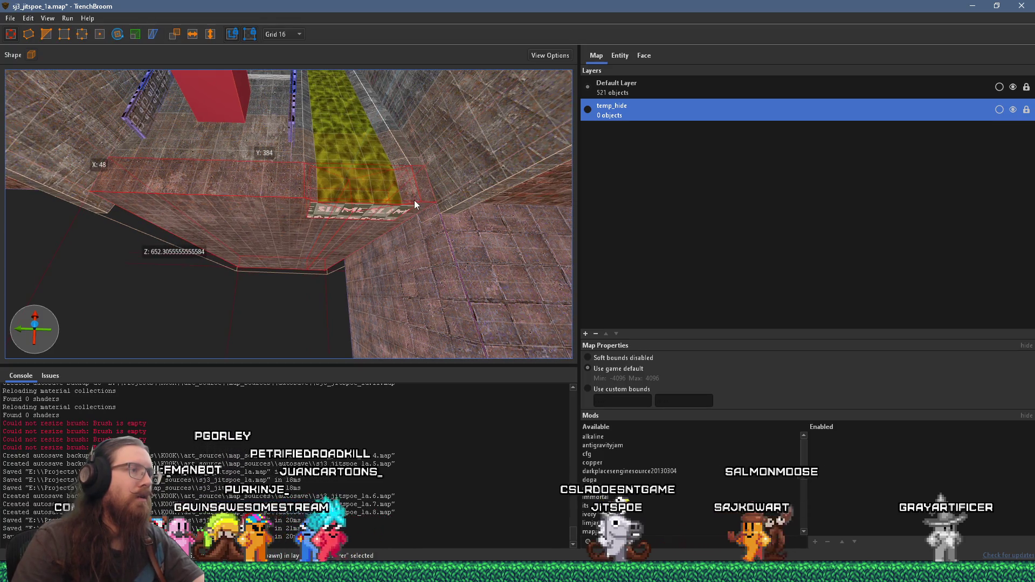
right_click(423, 198)
left_click(532, 260)
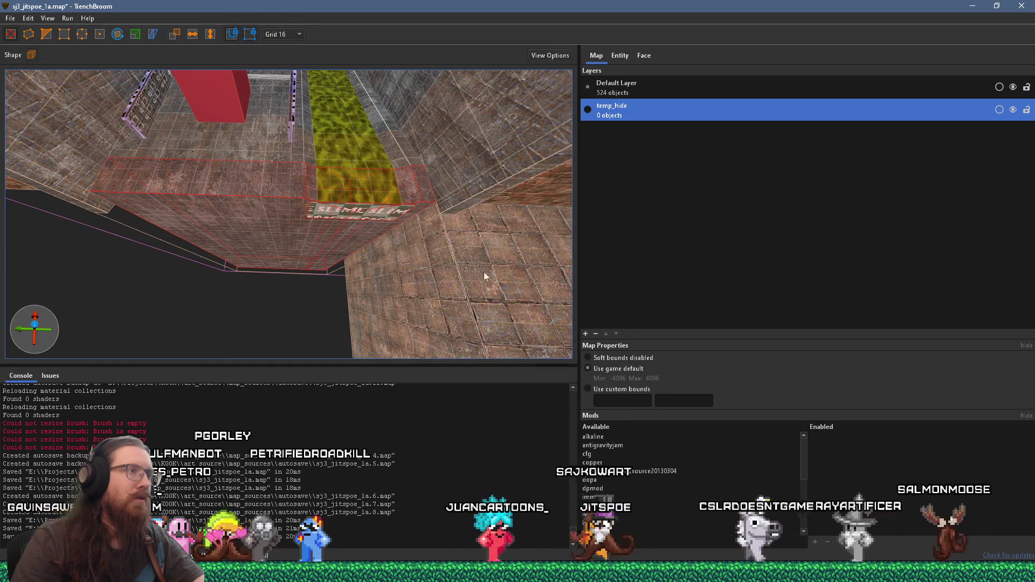
Inspect the slime floor strip, then select the corridor floor brush.
left_click(289, 245)
scroll(308, 269, "up", 5)
scroll(390, 305, "down", 5)
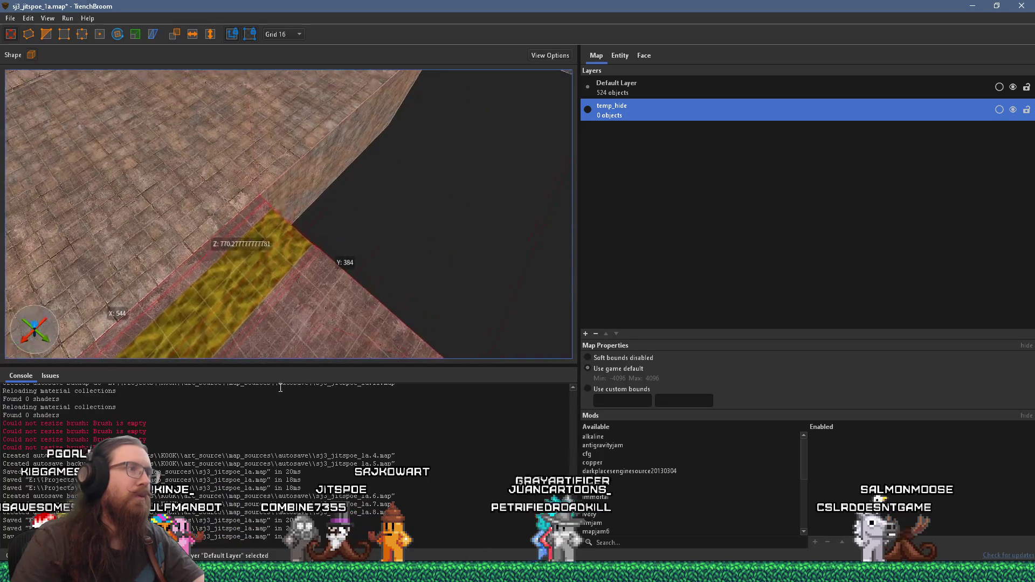
scroll(311, 260, "up", 5)
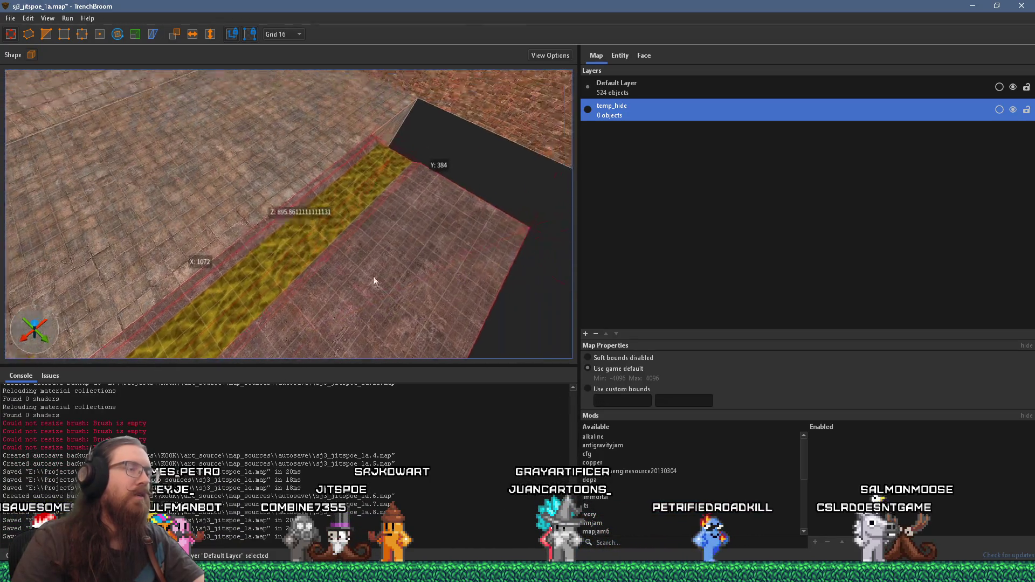
scroll(372, 265, "down", 5)
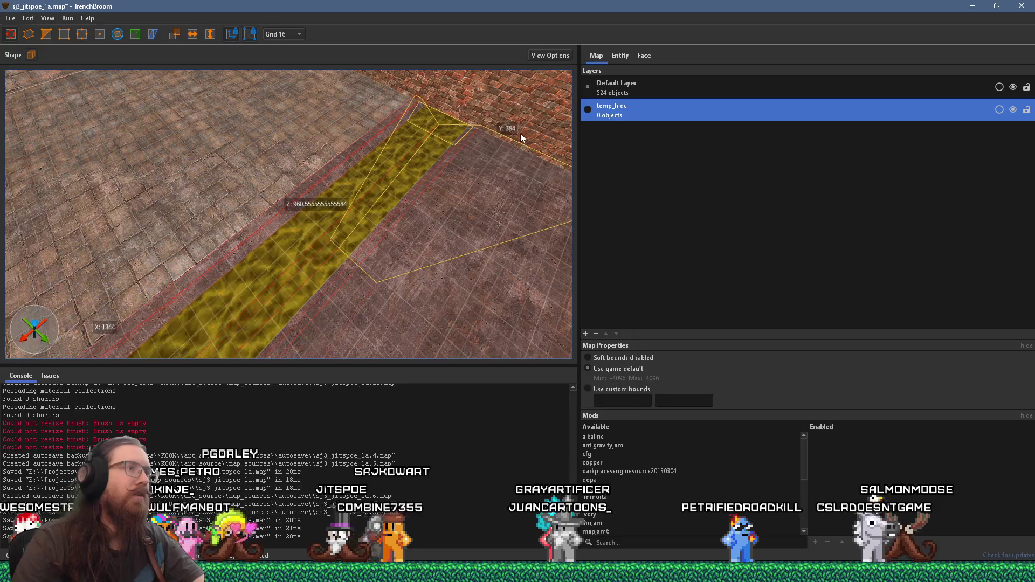
scroll(389, 187, "up", 3)
key("Escape")
mouse_move(416, 217)
left_mouse_down()
mouse_move(349, 215)
mouse_move(482, 281)
mouse_move(323, 206)
mouse_move(348, 206)
mouse_move(280, 303)
mouse_move(423, 296)
mouse_move(294, 318)
mouse_move(289, 310)
left_mouse_up()
left_click(289, 310)
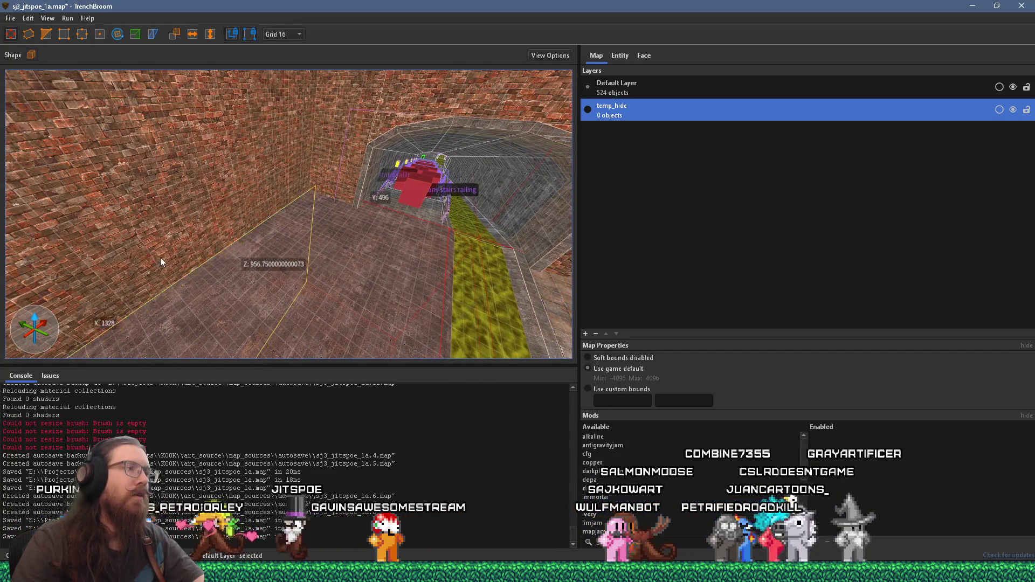
Select the striped clip brush on the corridor wall.
mouse_move(166, 263)
left_mouse_down()
mouse_move(315, 253)
mouse_move(280, 228)
mouse_move(206, 237)
mouse_move(377, 217)
mouse_move(190, 145)
mouse_move(253, 176)
mouse_move(274, 267)
mouse_move(406, 226)
mouse_move(333, 247)
mouse_move(391, 218)
left_mouse_up()
scroll(280, 223, "up", 6)
scroll(254, 178, "up", 5)
left_click(276, 251)
scroll(276, 252, "up", 3)
scroll(276, 252, "down", 5)
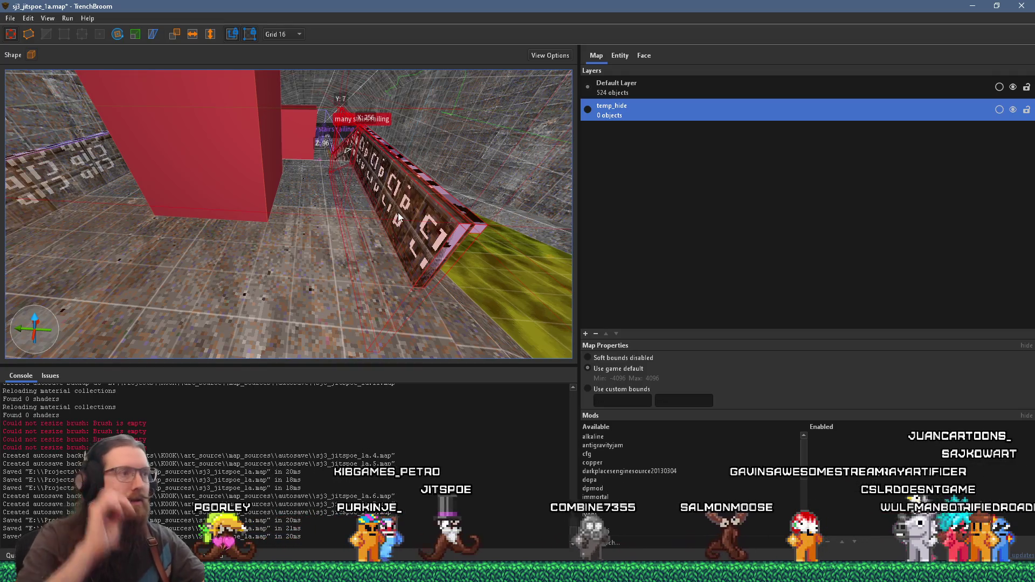
mouse_move(398, 218)
left_mouse_down()
mouse_move(403, 226)
mouse_move(325, 181)
mouse_move(311, 162)
mouse_move(257, 199)
mouse_move(270, 207)
mouse_move(415, 139)
mouse_move(395, 168)
mouse_move(361, 184)
left_mouse_up()
Select only the func_detail_illusionary railing piece and drag it down onto the floor.
left_click(325, 207)
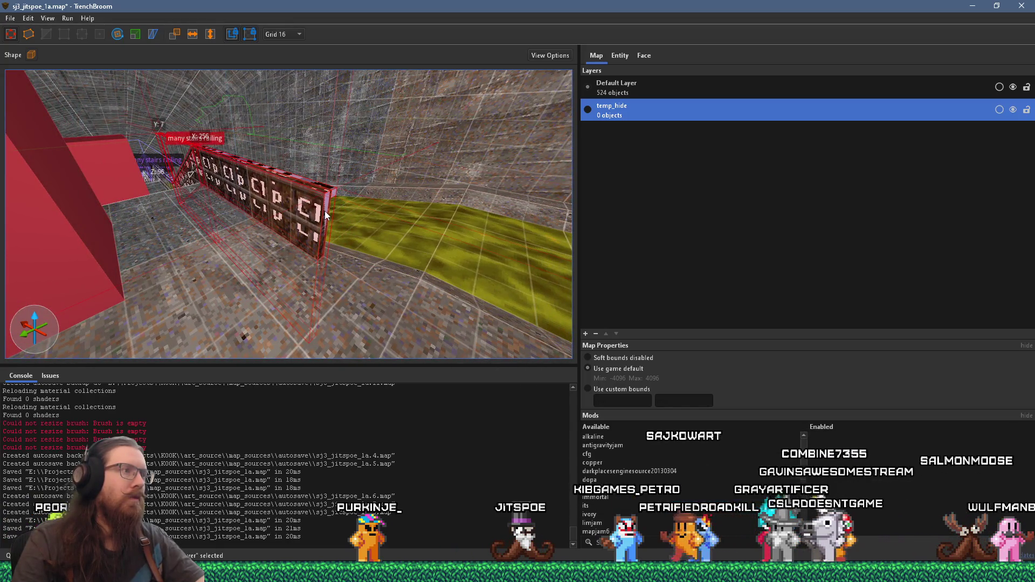
left_click(325, 212)
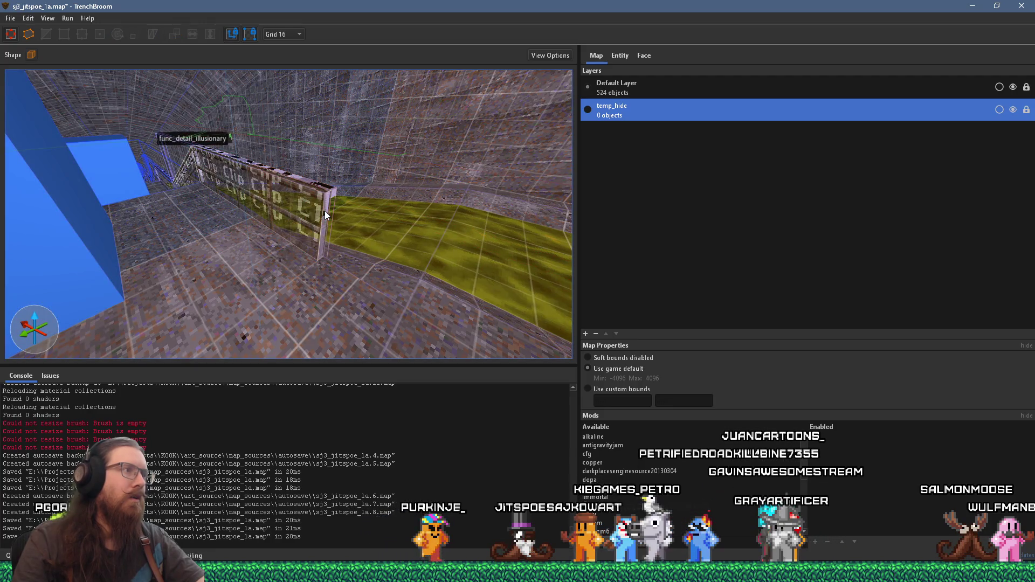
mouse_move(319, 232)
left_mouse_down()
mouse_move(294, 226)
mouse_move(302, 279)
mouse_move(286, 248)
mouse_move(404, 244)
mouse_move(382, 246)
left_mouse_up()
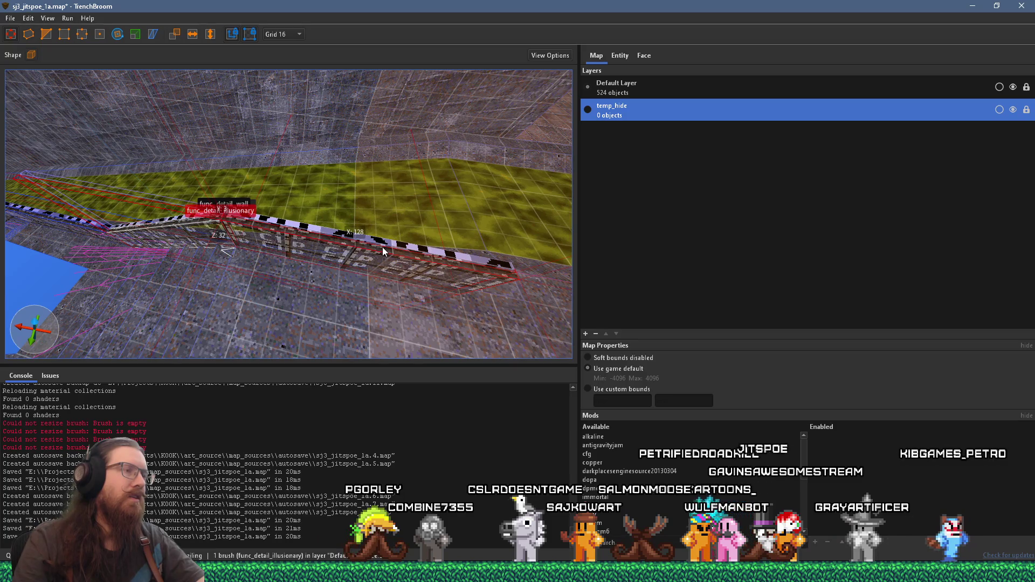
mouse_move(380, 254)
left_mouse_down()
mouse_move(386, 292)
mouse_move(417, 325)
mouse_move(379, 334)
left_mouse_up()
Remove the func_detail_illusionary piece from the many stairs railing group.
right_click(363, 334)
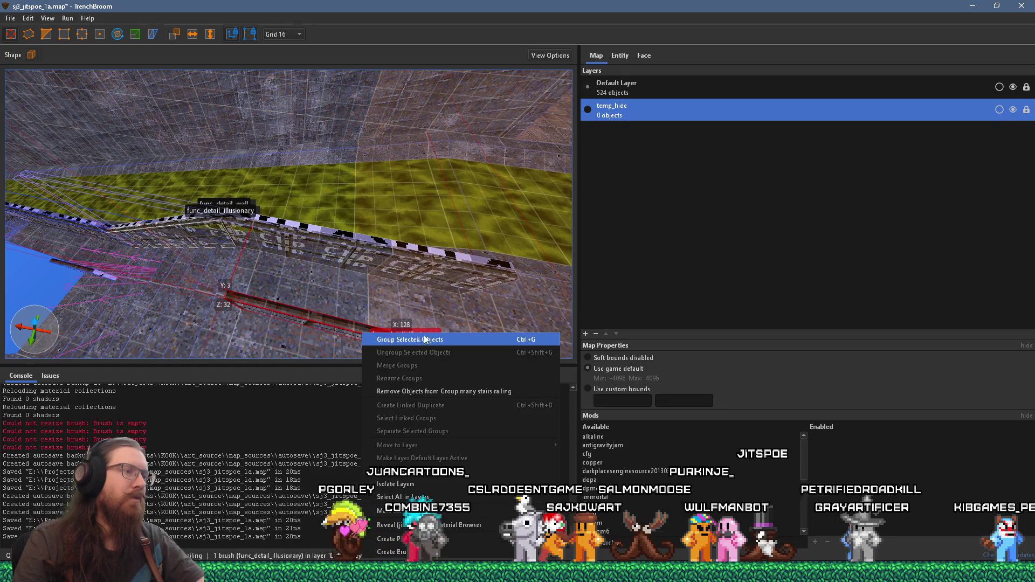
left_click(462, 390)
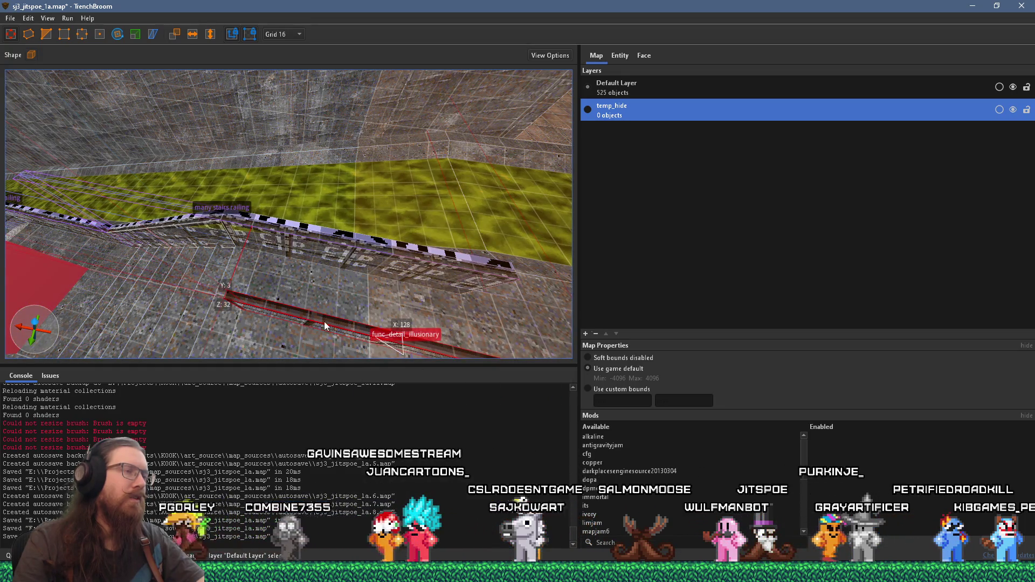
scroll(253, 282, "up", 3)
Slide the railing along the floor so it runs beside the slime channel's edge.
mouse_move(279, 250)
left_mouse_down()
mouse_move(629, 231)
mouse_move(486, 235)
mouse_move(458, 214)
mouse_move(390, 216)
mouse_move(378, 192)
mouse_move(300, 200)
mouse_move(420, 185)
mouse_move(231, 197)
mouse_move(370, 211)
left_mouse_up()
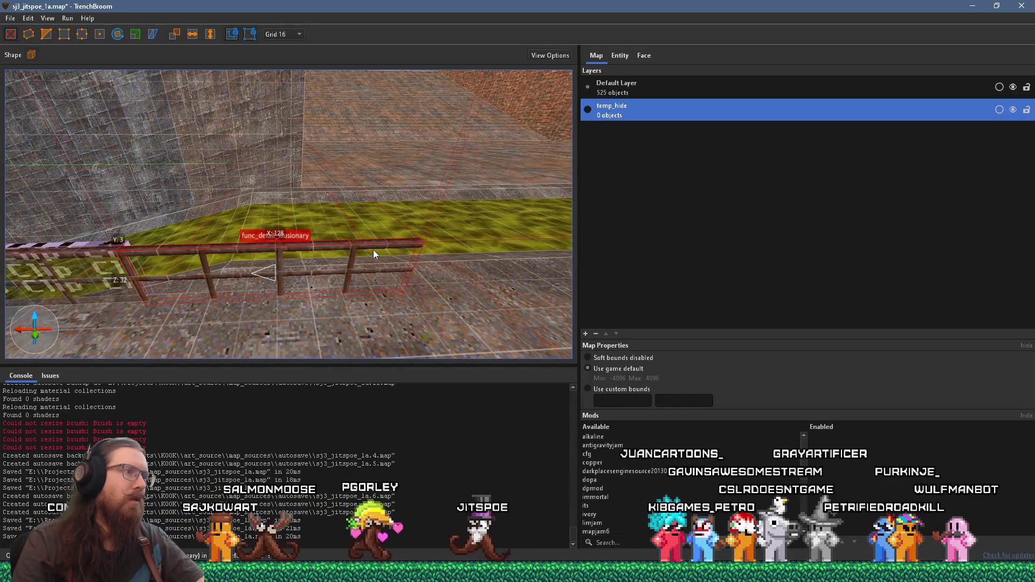
mouse_move(372, 250)
left_mouse_down()
mouse_move(595, 258)
mouse_move(295, 286)
mouse_move(277, 272)
mouse_move(407, 243)
mouse_move(342, 254)
left_mouse_up()
left_click_drag(224, 261, 385, 224)
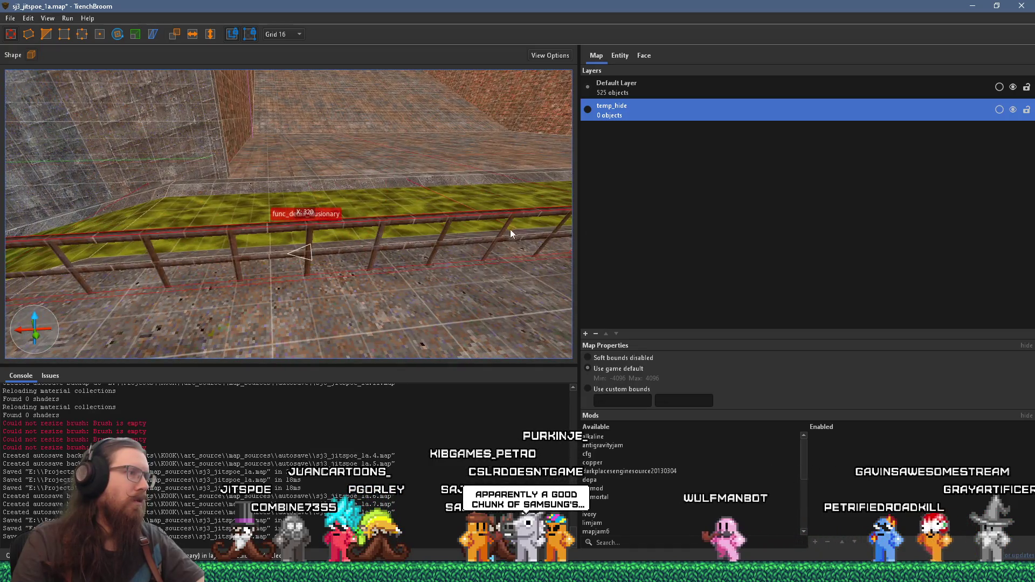
left_click_drag(511, 230, 259, 259)
mouse_move(483, 270)
left_mouse_down()
mouse_move(458, 257)
mouse_move(493, 198)
mouse_move(531, 198)
mouse_move(370, 258)
mouse_move(399, 293)
mouse_move(418, 291)
left_mouse_up()
key("alt+Tab")
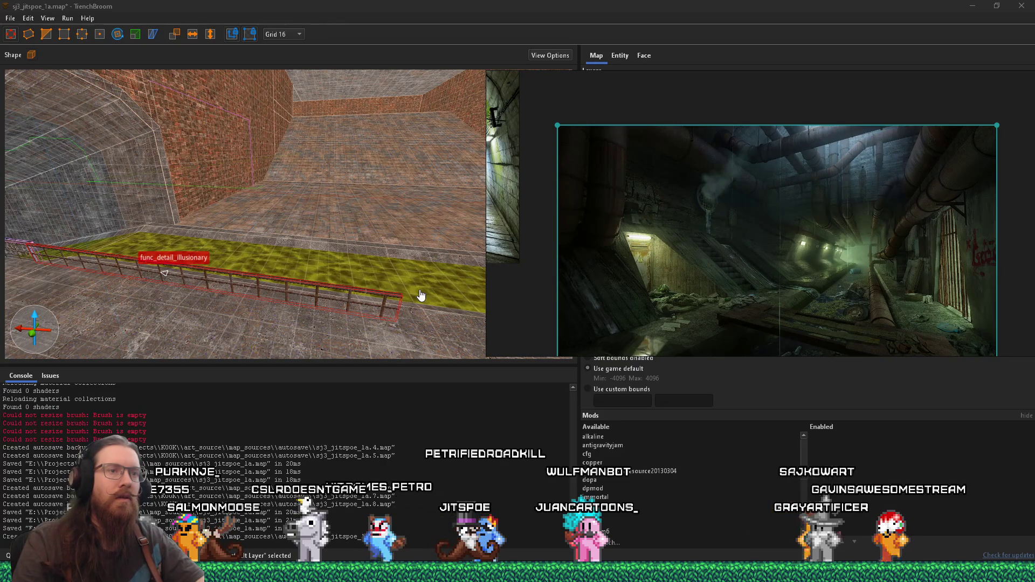
Zoom in and out on the sewer reference image, then return to TrenchBroom.
scroll(760, 317, "up", 5)
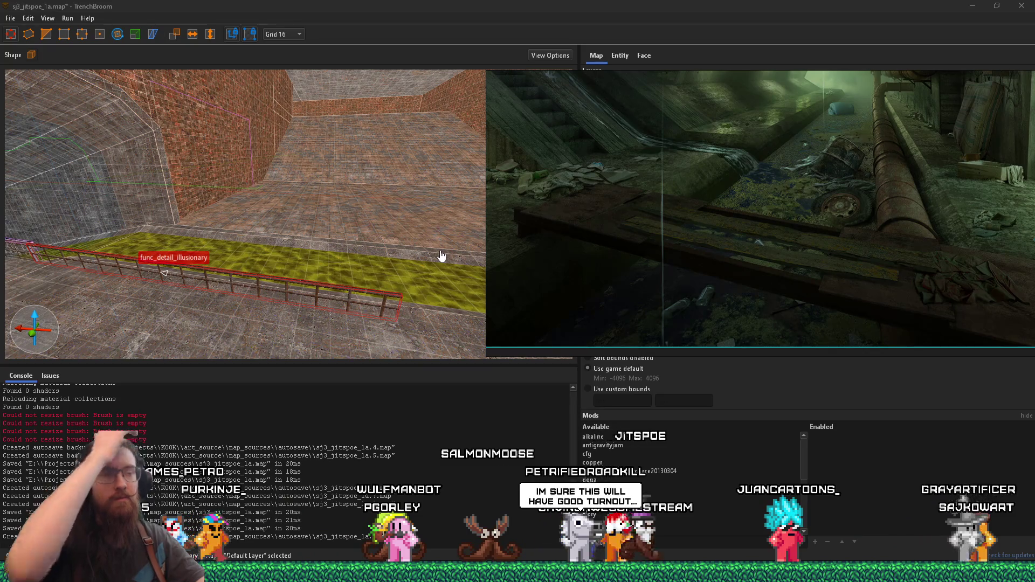
scroll(590, 165, "down", 3)
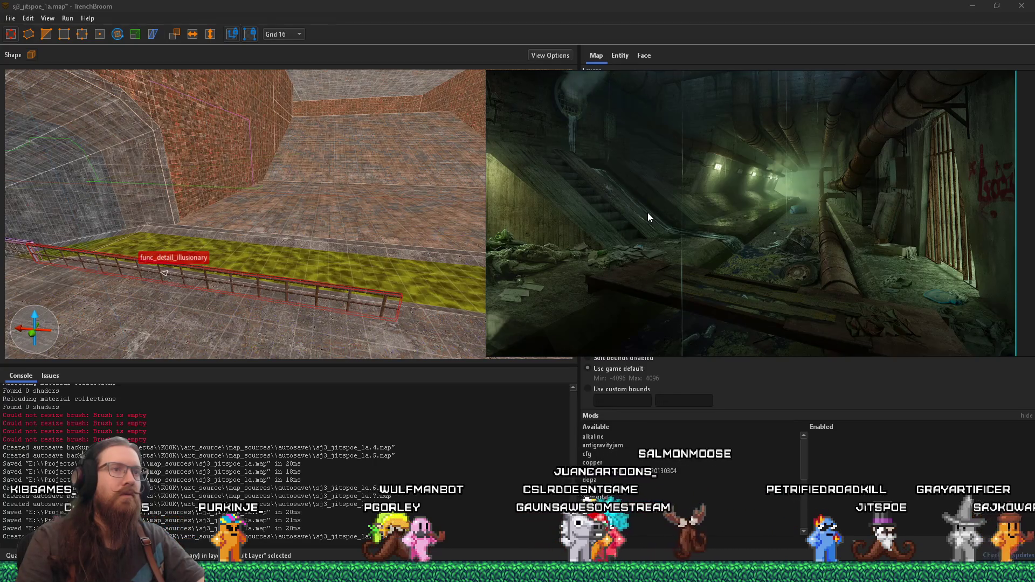
left_click(381, 178)
Fly the camera around to view the railing, the archway and the far room's floor.
key("d")
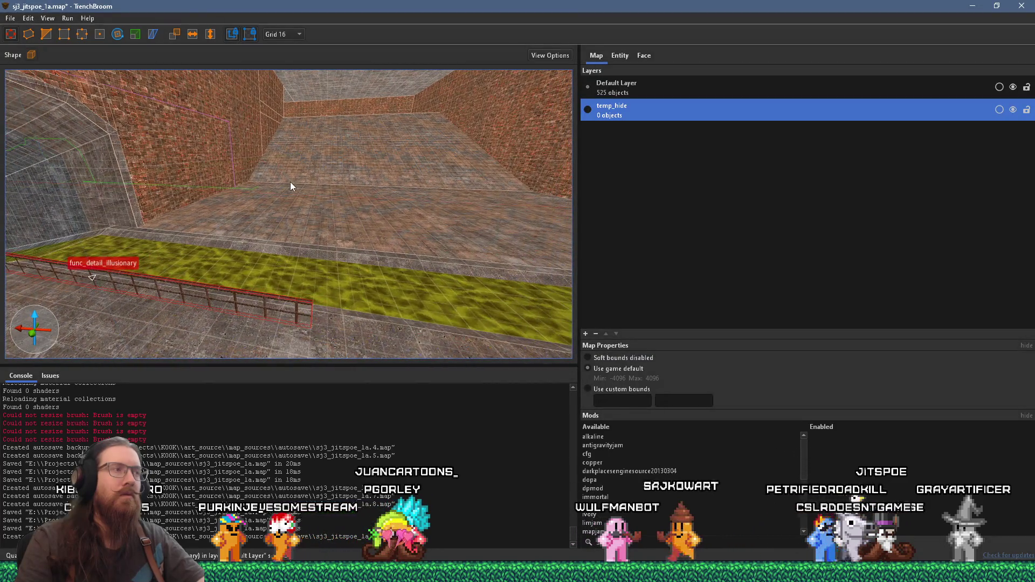
key("d")
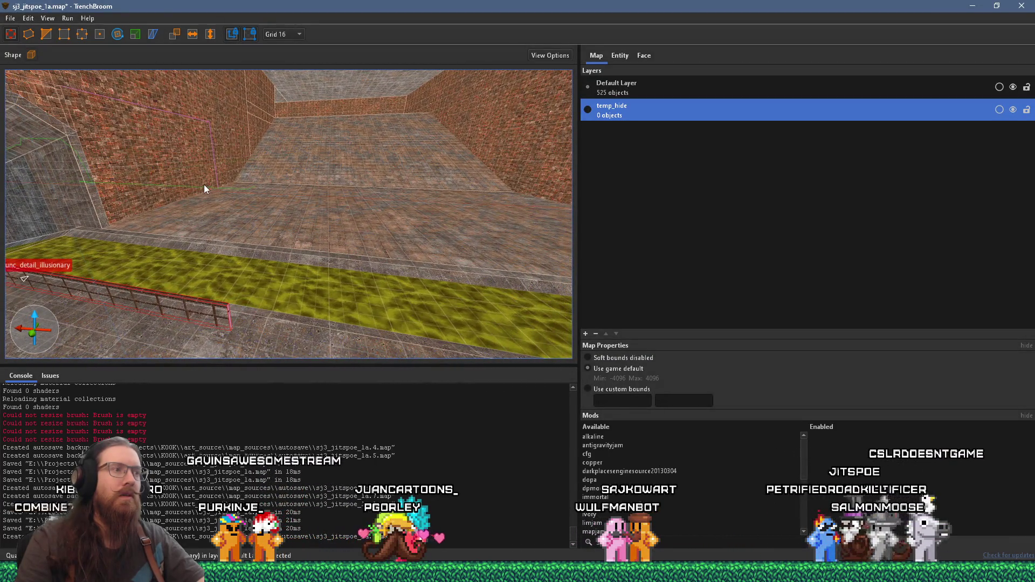
key("a")
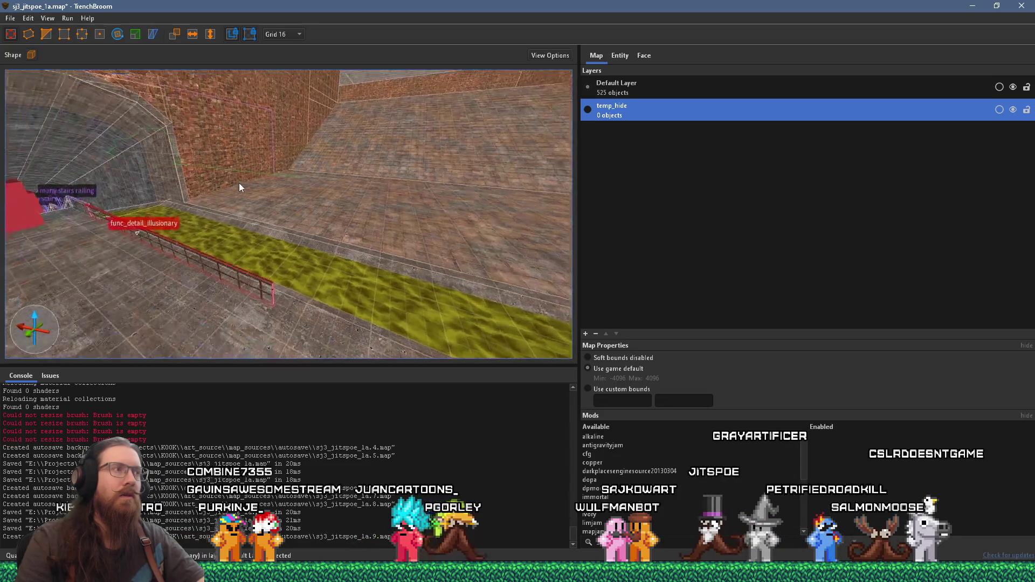
mouse_move(229, 179)
left_mouse_down()
mouse_move(302, 192)
mouse_move(248, 193)
mouse_move(356, 190)
mouse_move(283, 281)
mouse_move(311, 242)
left_mouse_up()
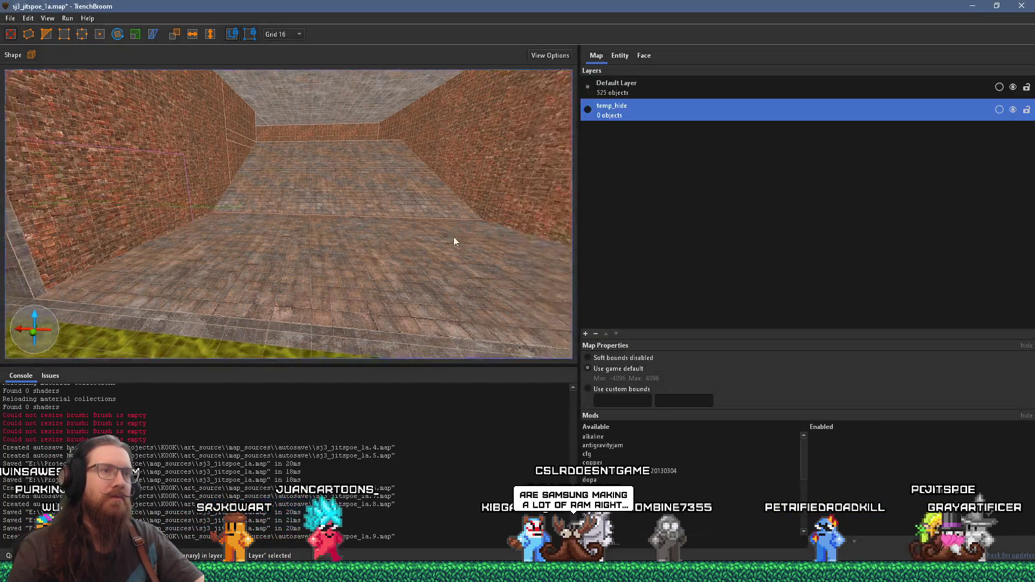
mouse_move(454, 237)
left_mouse_down()
mouse_move(402, 244)
mouse_move(252, 219)
mouse_move(308, 231)
mouse_move(281, 221)
mouse_move(429, 146)
left_mouse_up()
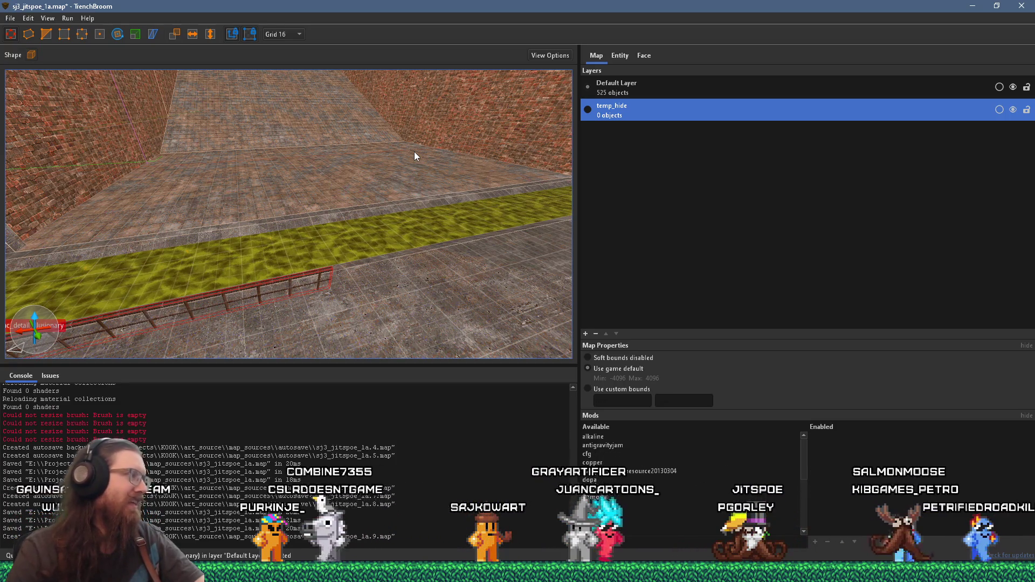
Duplicate the railing piece and shorten the copy from its left end.
left_click_drag(334, 175, 308, 200)
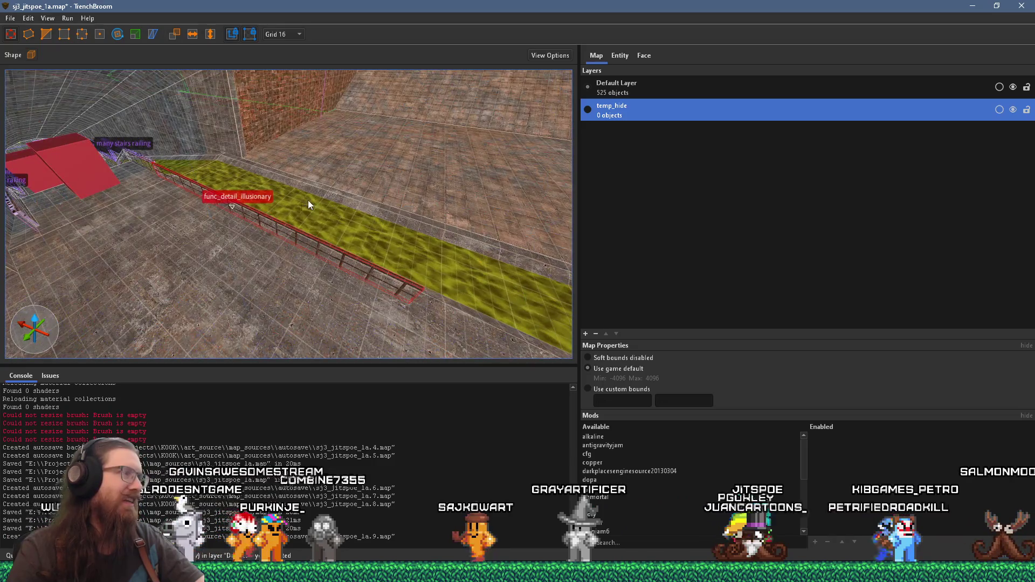
scroll(308, 201, "up", 5)
scroll(330, 166, "up", 3)
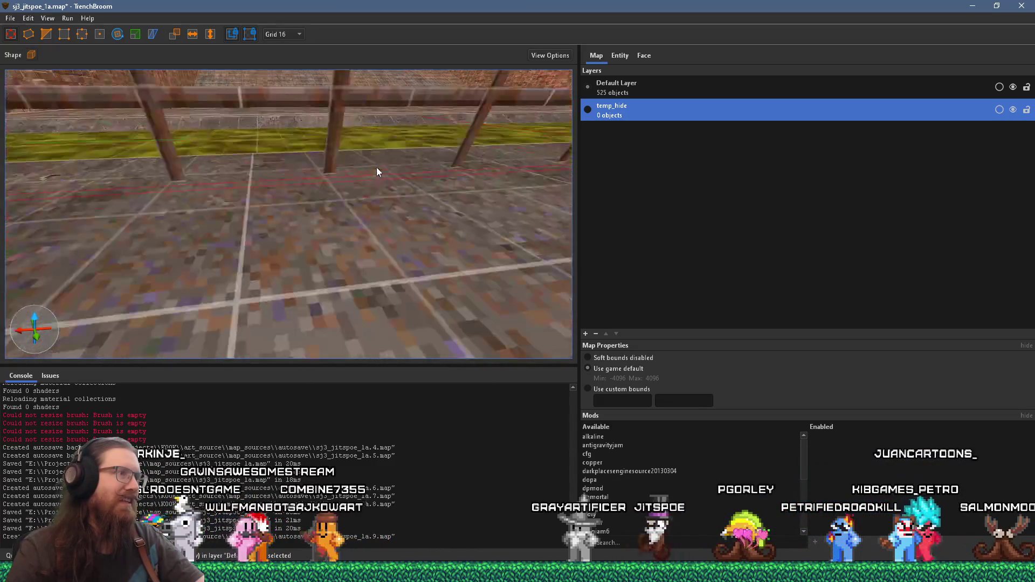
scroll(382, 162, "down", 5)
mouse_move(261, 225)
left_mouse_down()
mouse_move(409, 265)
mouse_move(290, 235)
mouse_move(355, 83)
mouse_move(308, 156)
mouse_move(363, 176)
mouse_move(158, 214)
mouse_move(240, 200)
left_mouse_up()
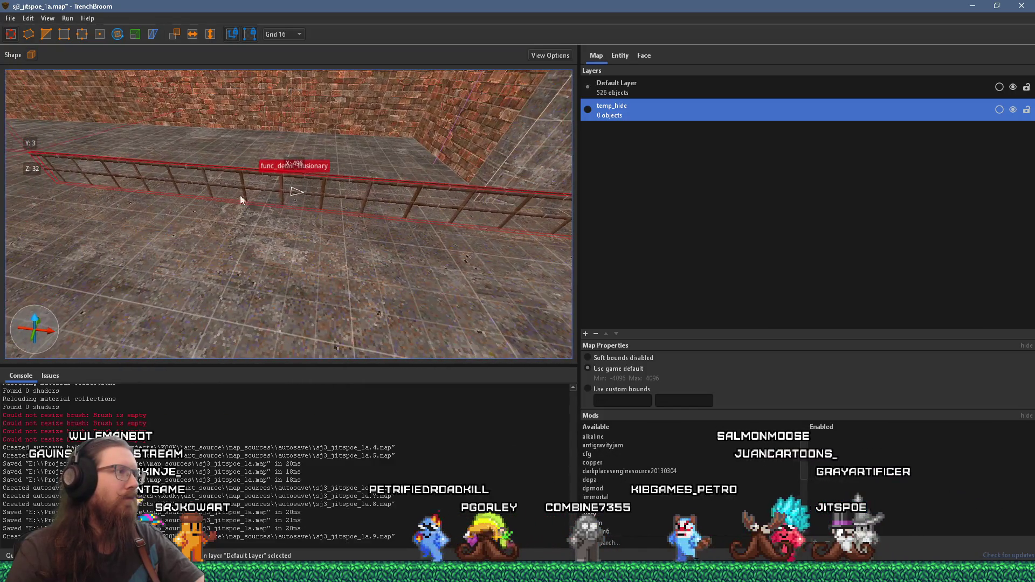
mouse_move(28, 161)
left_mouse_down()
mouse_move(394, 202)
mouse_move(253, 172)
left_mouse_up()
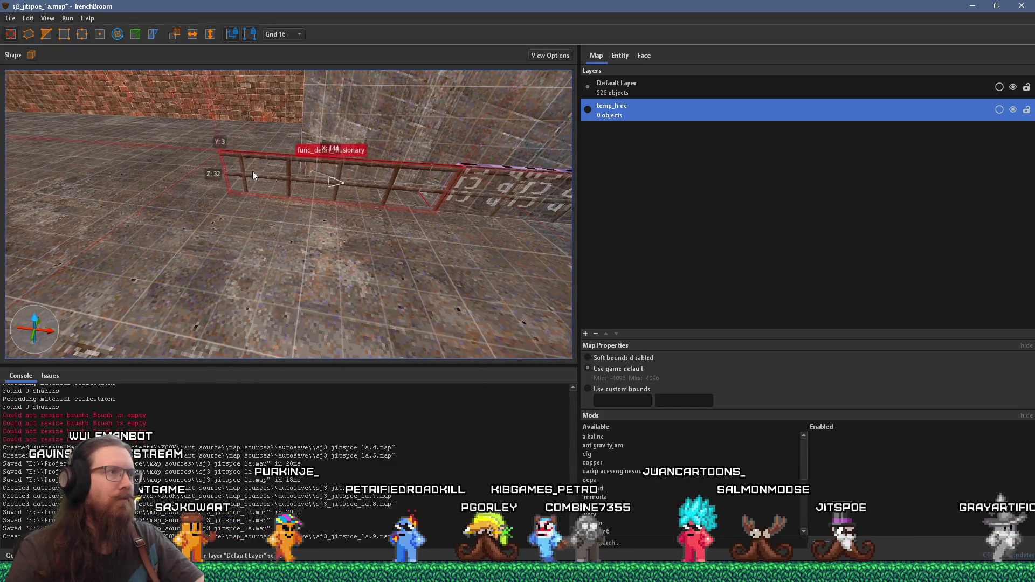
Set the grid to 1 and trim the railing copy to exactly 100 units long.
scroll(237, 162, "up", 6)
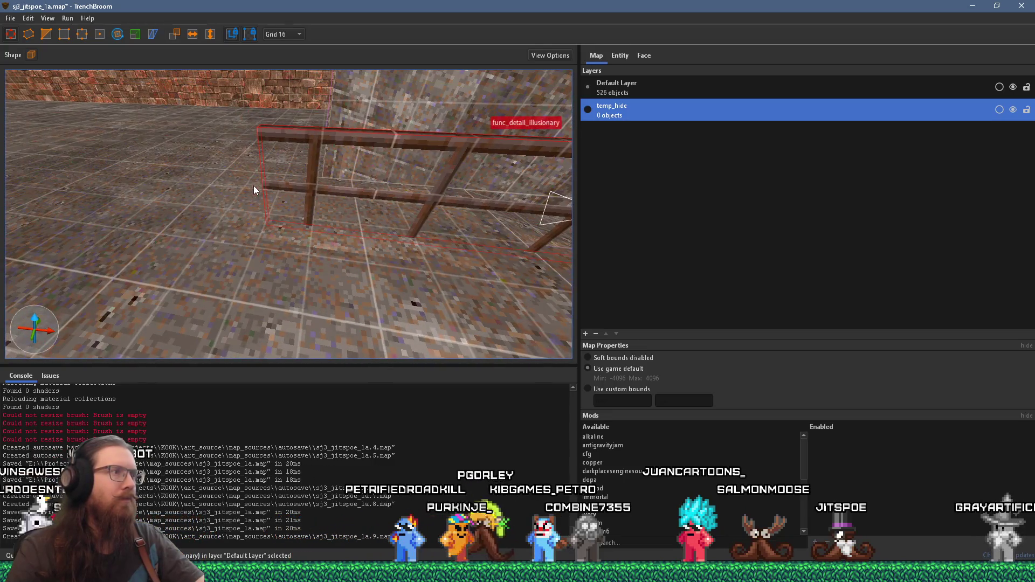
left_click(284, 34)
left_click(282, 68)
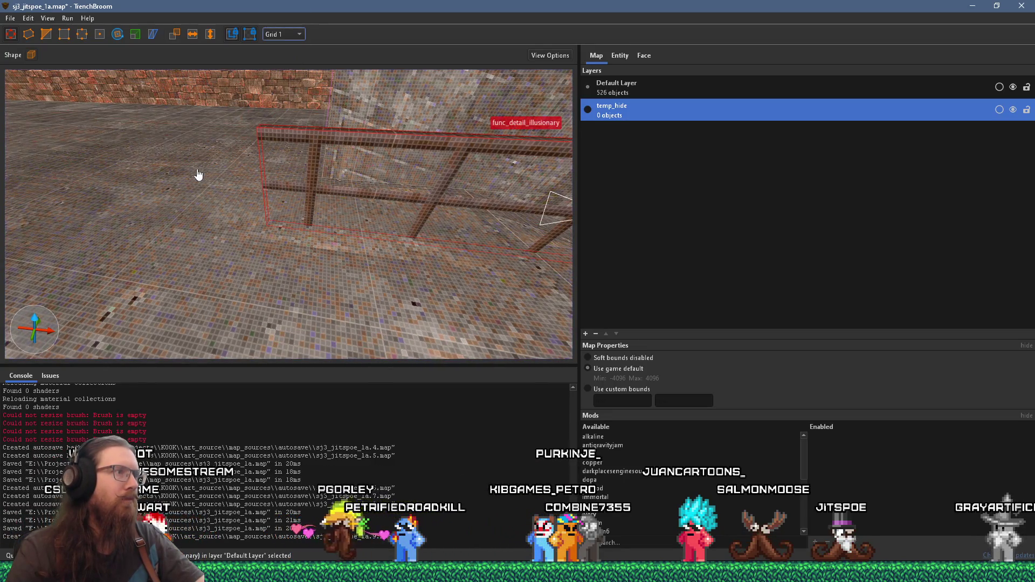
mouse_move(206, 170)
left_mouse_down()
mouse_move(310, 175)
mouse_move(227, 181)
mouse_move(244, 183)
mouse_move(311, 173)
mouse_move(335, 182)
mouse_move(239, 177)
mouse_move(323, 182)
left_mouse_up()
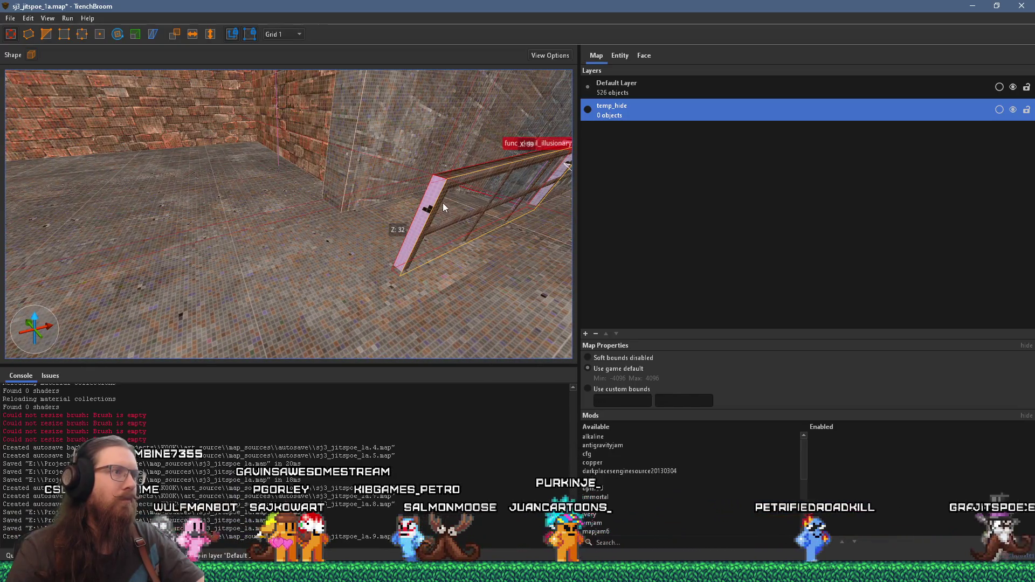
key("Escape")
mouse_move(447, 202)
left_mouse_down()
mouse_move(363, 196)
mouse_move(381, 195)
mouse_move(328, 226)
mouse_move(415, 200)
mouse_move(215, 215)
mouse_move(265, 218)
left_mouse_up()
scroll(363, 196, "up", 3)
scroll(380, 194, "up", 3)
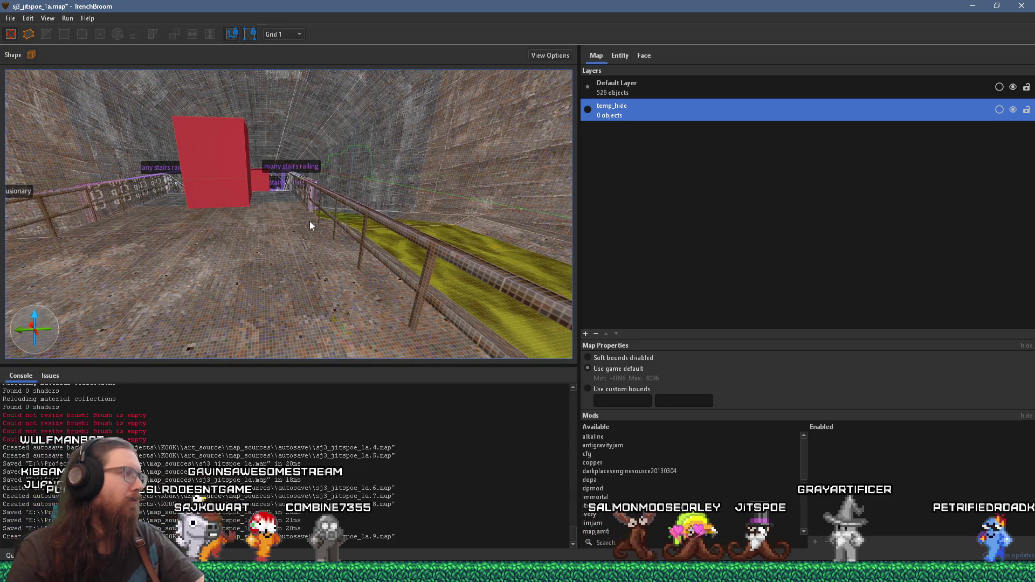
mouse_move(279, 241)
left_mouse_down()
mouse_move(380, 224)
mouse_move(189, 236)
mouse_move(171, 226)
mouse_move(269, 256)
left_mouse_up()
left_click(330, 261)
mouse_move(357, 260)
left_mouse_down()
mouse_move(391, 255)
mouse_move(411, 233)
mouse_move(165, 222)
left_mouse_up()
key("Escape")
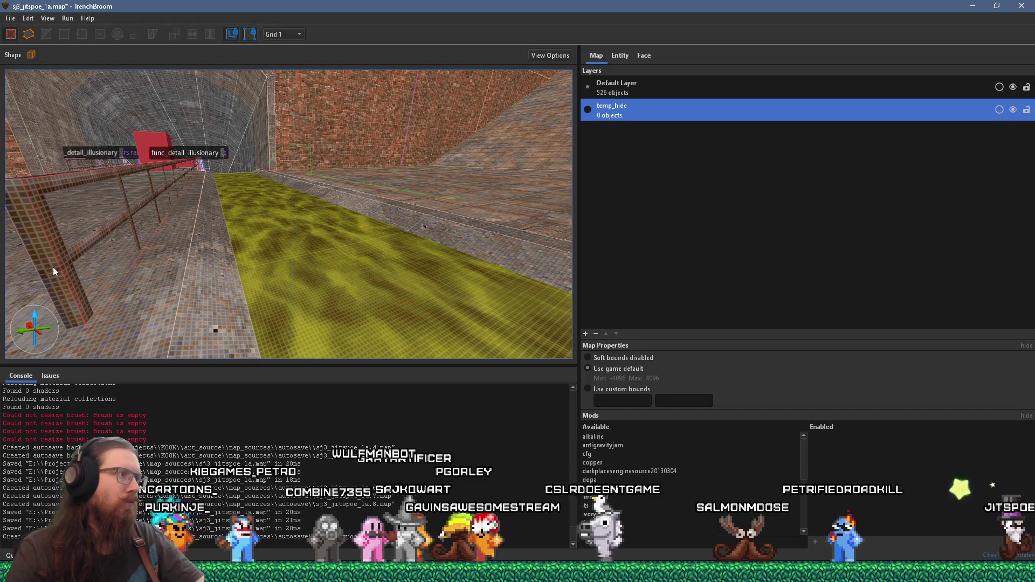
scroll(83, 264, "down", 5)
mouse_move(195, 257)
left_mouse_down()
mouse_move(269, 262)
mouse_move(235, 242)
mouse_move(380, 245)
mouse_move(300, 295)
left_mouse_up()
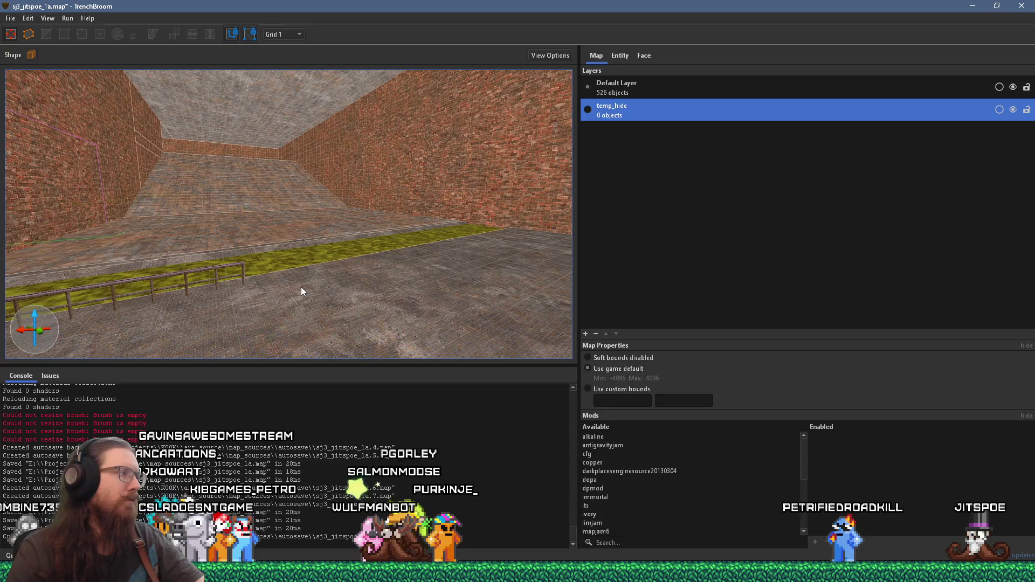
mouse_move(301, 287)
left_mouse_down()
mouse_move(264, 278)
mouse_move(130, 322)
mouse_move(196, 237)
mouse_move(193, 332)
mouse_move(210, 288)
left_mouse_up()
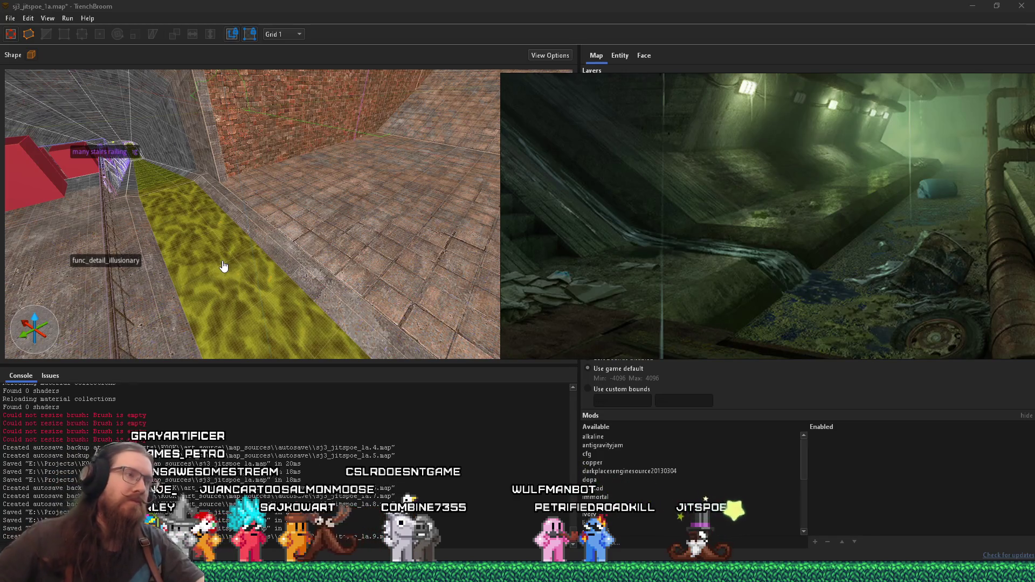
Look around the 3D view from the far brick wall to the slime channel.
mouse_move(209, 252)
left_mouse_down()
mouse_move(288, 239)
mouse_move(282, 221)
mouse_move(192, 220)
mouse_move(226, 220)
left_mouse_up()
scroll(221, 216, "up", 5)
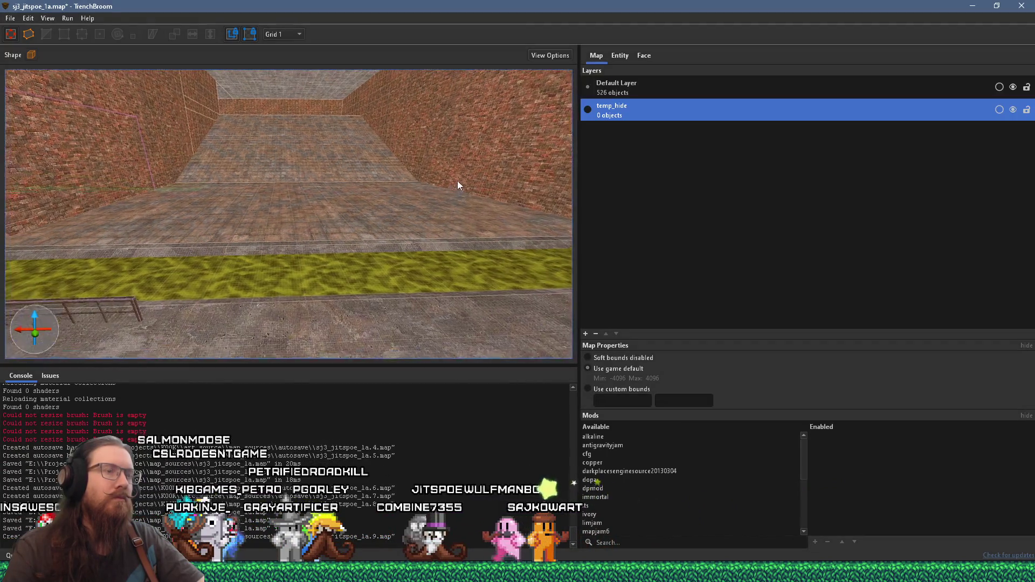
mouse_move(457, 185)
left_mouse_down()
mouse_move(393, 229)
mouse_move(326, 224)
left_mouse_up()
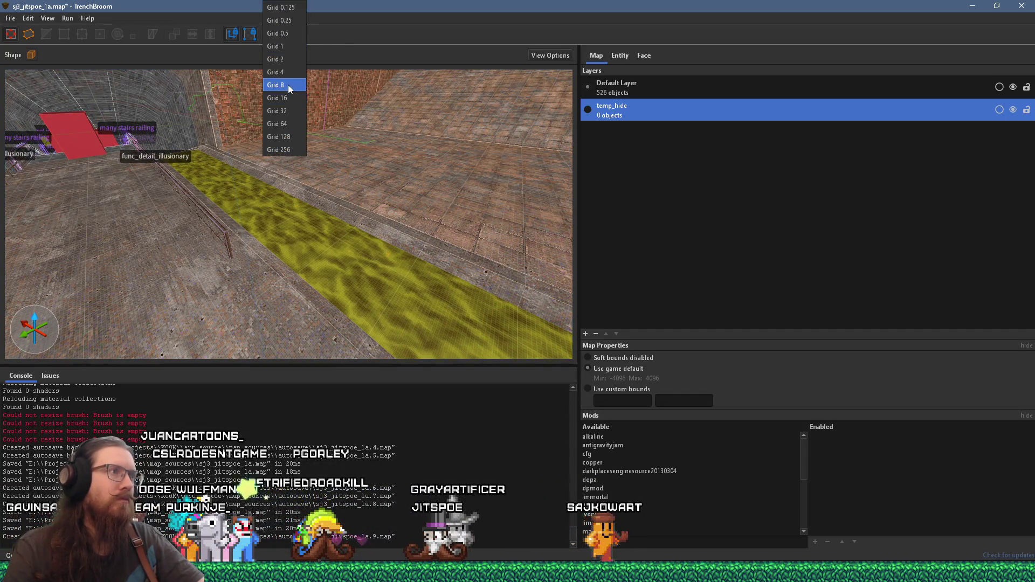
Set the grid to 8, filter the material browser to 'rust' textures, then deselect.
left_click(288, 86)
left_click(644, 55)
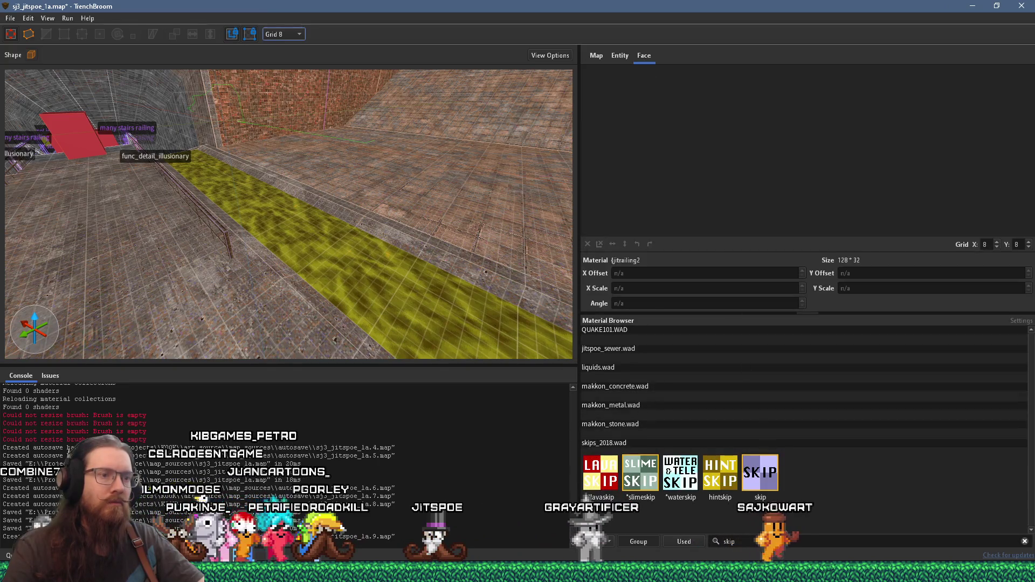
type("metal")
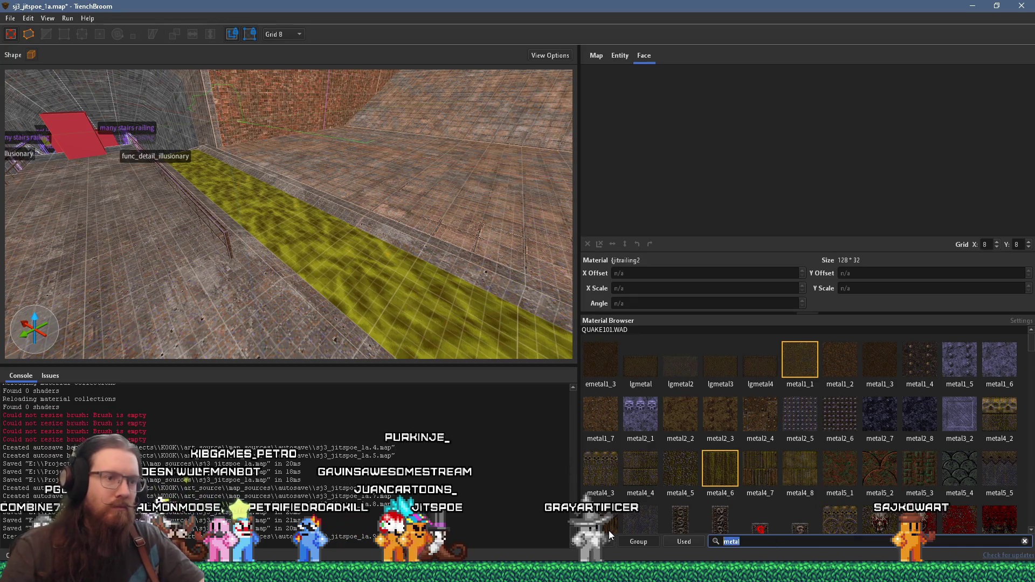
type("rust")
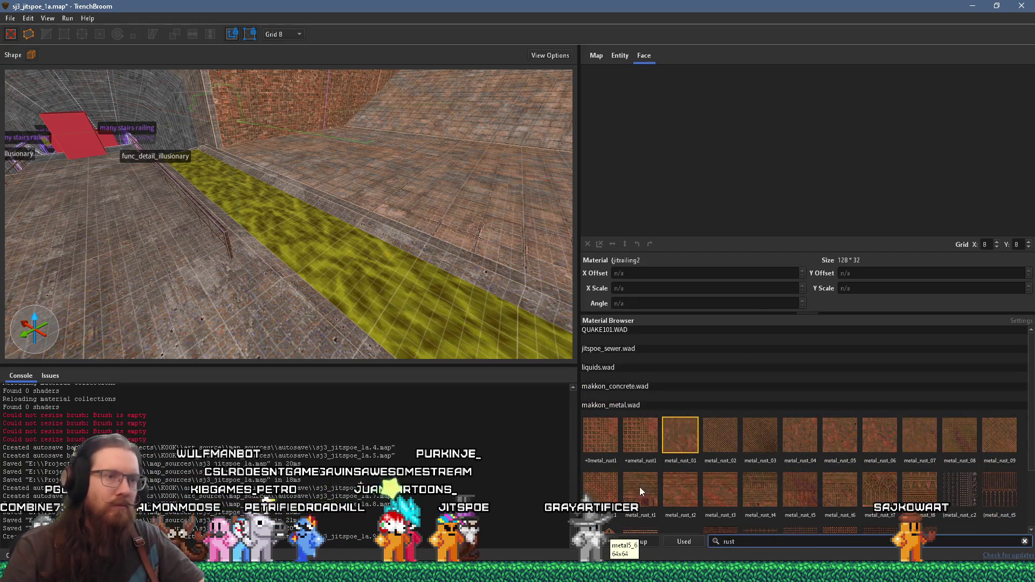
scroll(328, 265, "up", 1)
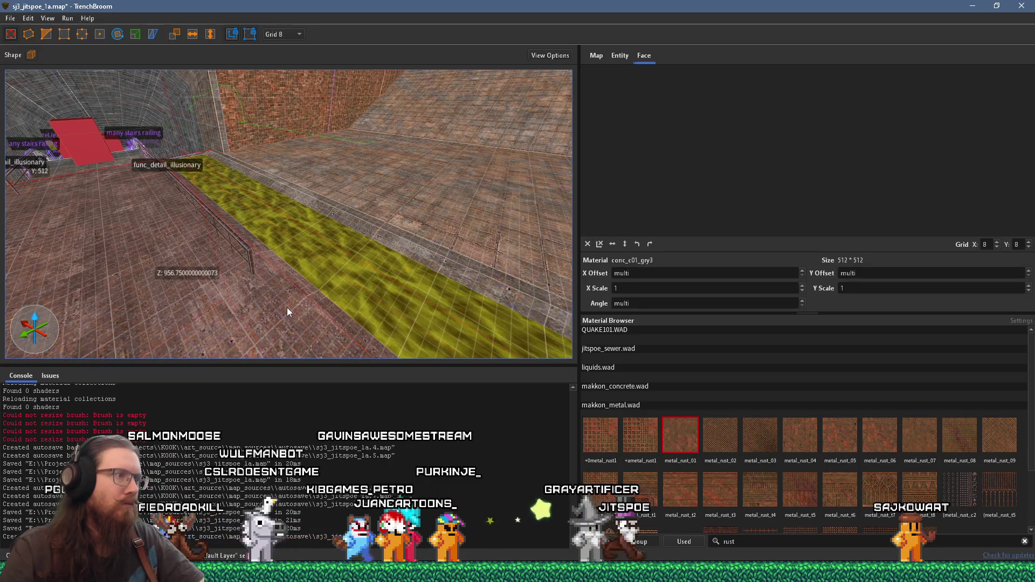
key("Escape")
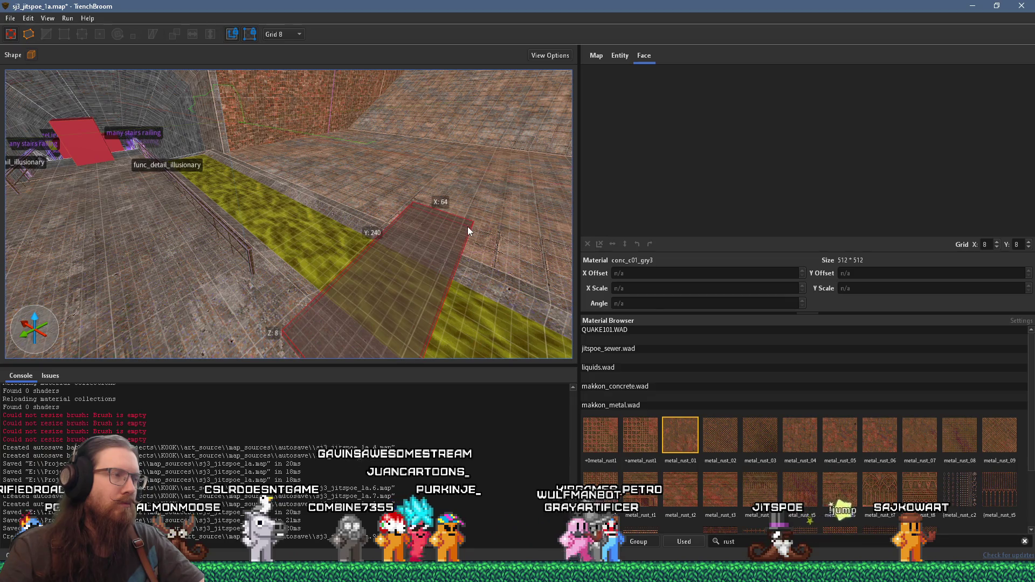
Draw a metal_rust_01 plank brush across the slime channel next to the railing.
left_click_drag(468, 226, 468, 227)
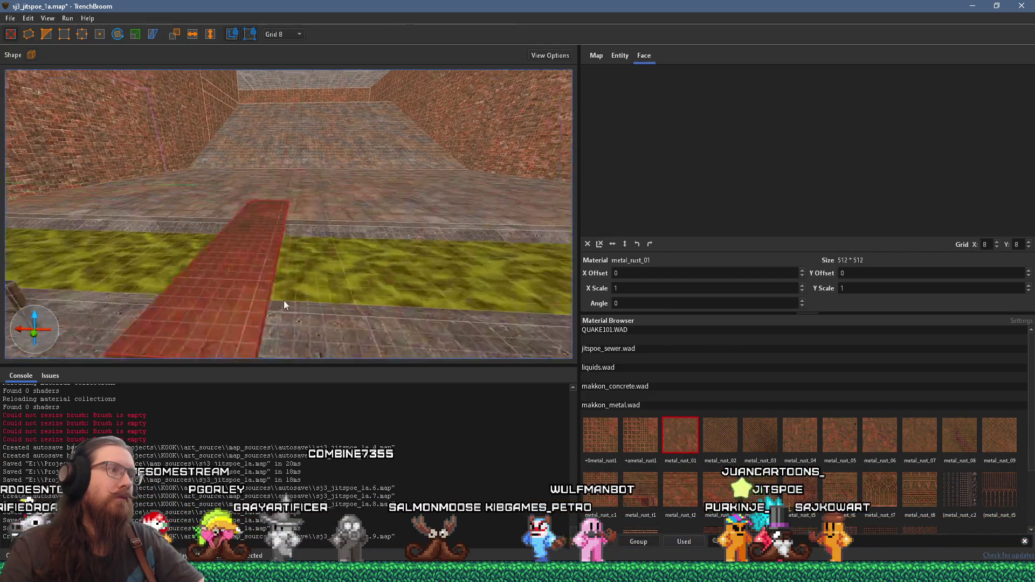
left_click(341, 242)
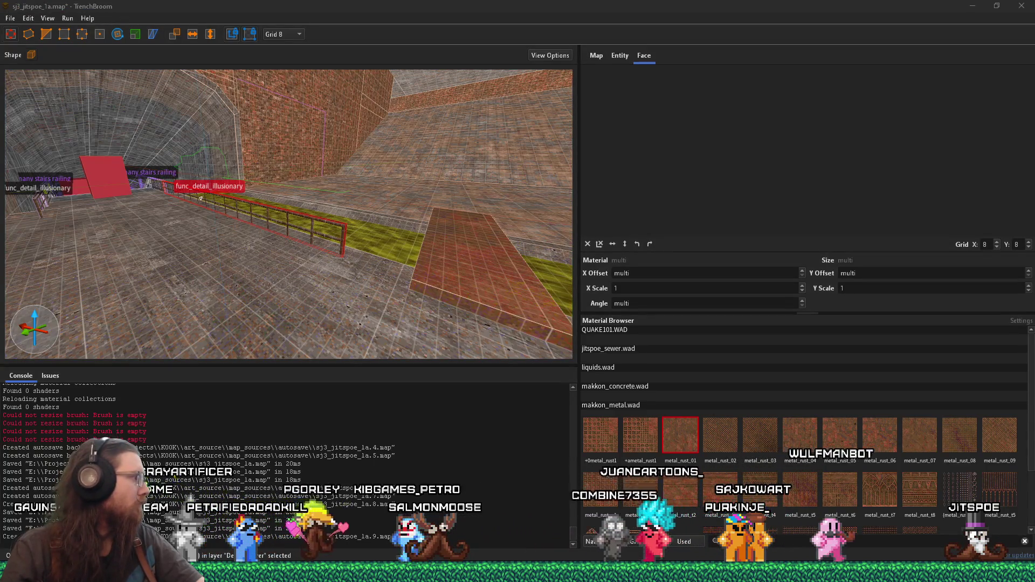
left_click(385, 414)
left_click_drag(281, 276, 263, 326)
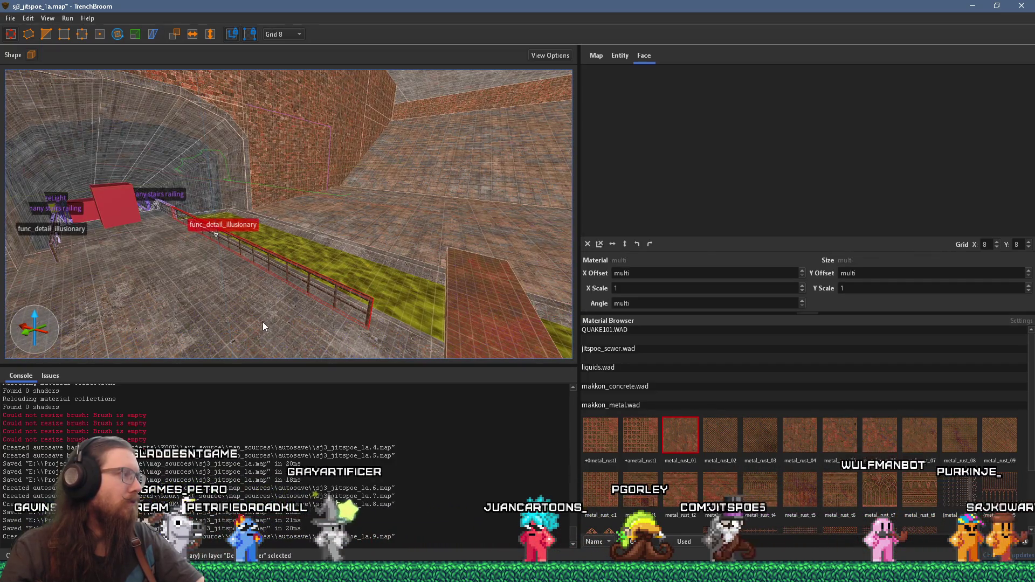
mouse_move(263, 321)
left_mouse_down()
mouse_move(253, 306)
mouse_move(292, 299)
mouse_move(250, 234)
mouse_move(254, 242)
left_mouse_up()
scroll(253, 242, "up", 2)
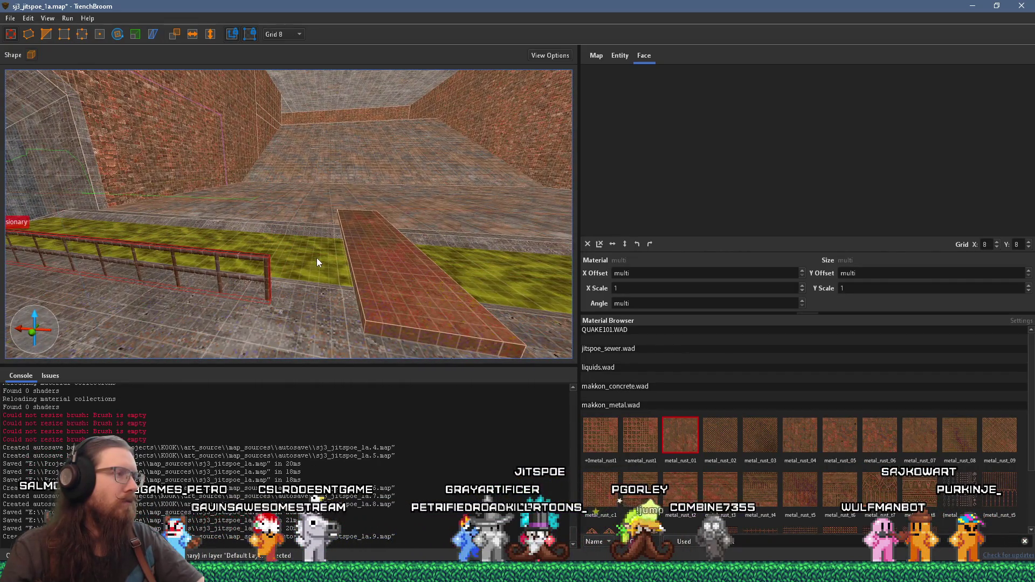
Slide the rusty plank left and move the railing right so it starts past the plank.
left_click(379, 266)
left_click_drag(378, 266, 354, 260)
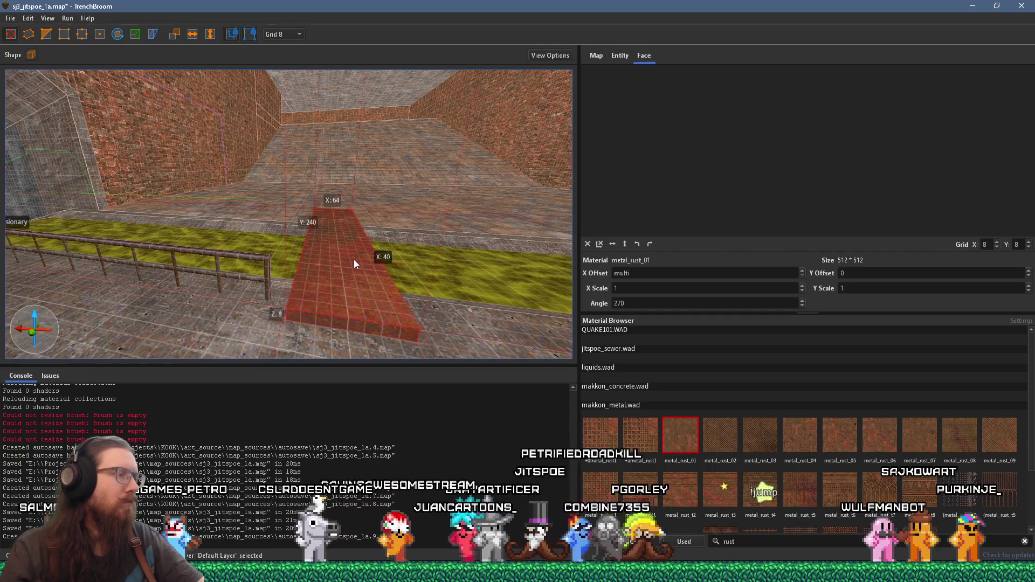
left_click(269, 278)
scroll(237, 286, "down", 2)
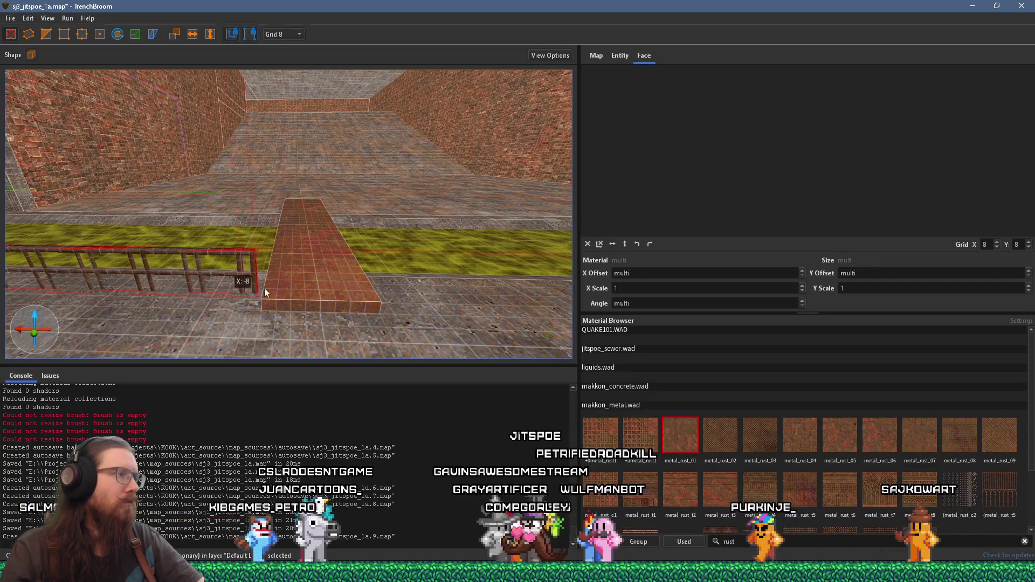
left_click_drag(379, 292, 402, 292)
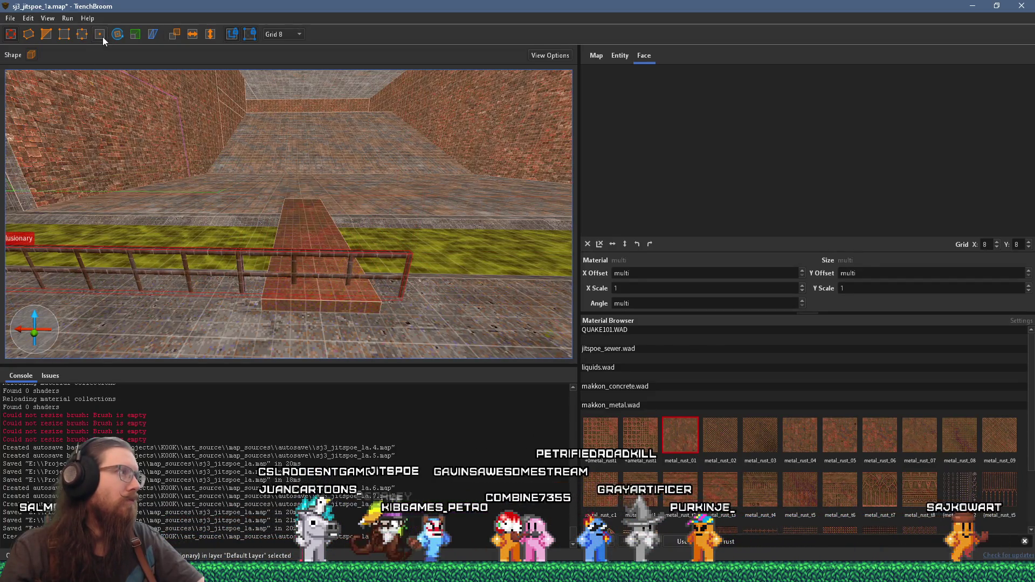
scroll(305, 172, "down", 2)
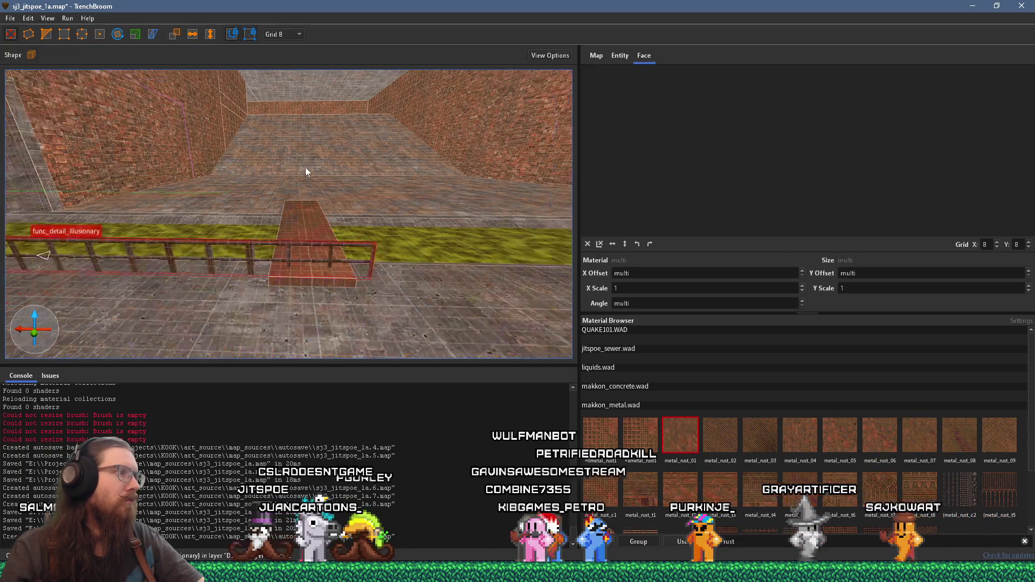
mouse_move(401, 256)
left_mouse_down()
mouse_move(442, 248)
mouse_move(354, 260)
left_mouse_up()
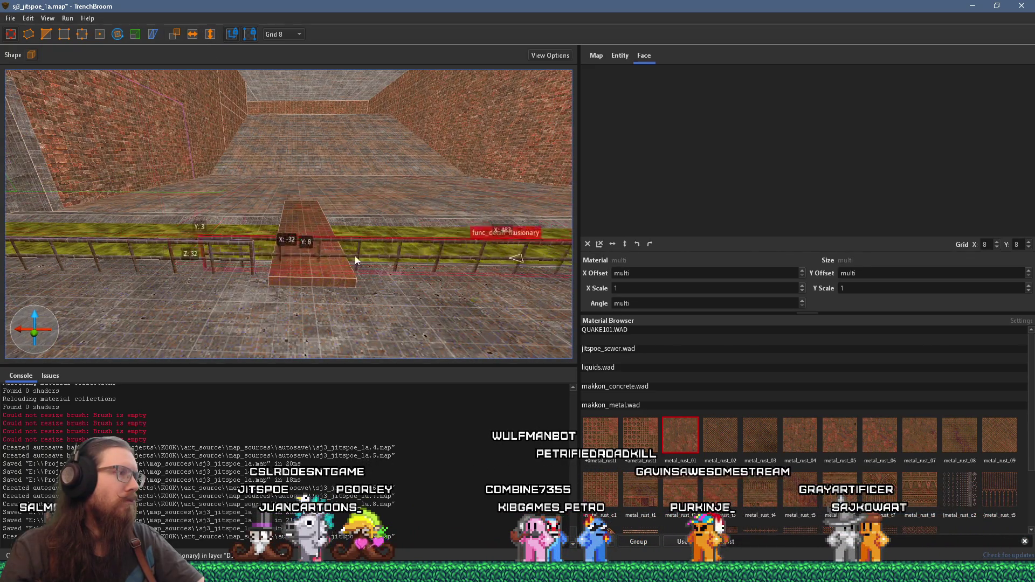
left_click_drag(491, 251, 481, 252)
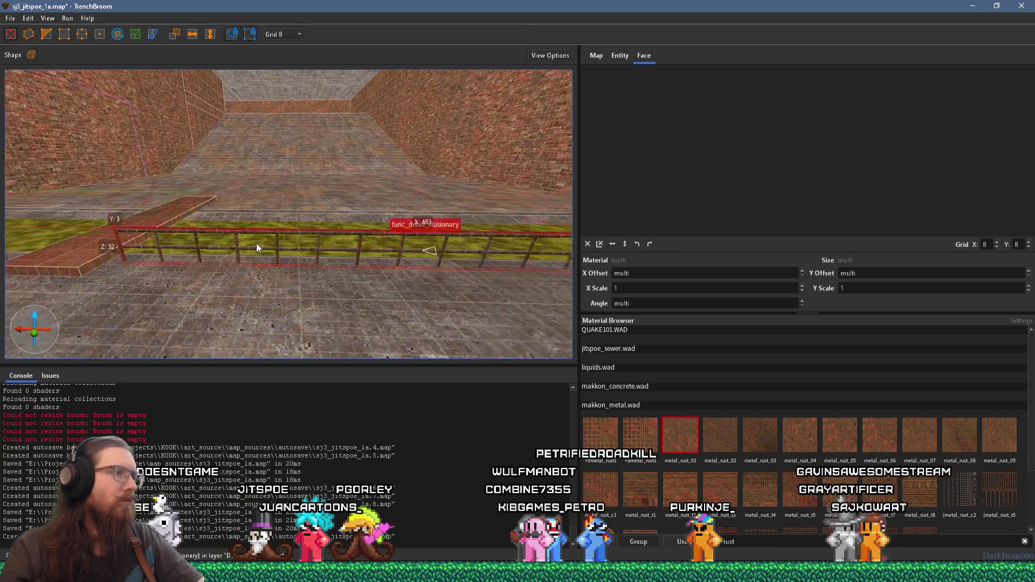
Fly along the railing to check its end at the brick wall and its material.
key("d")
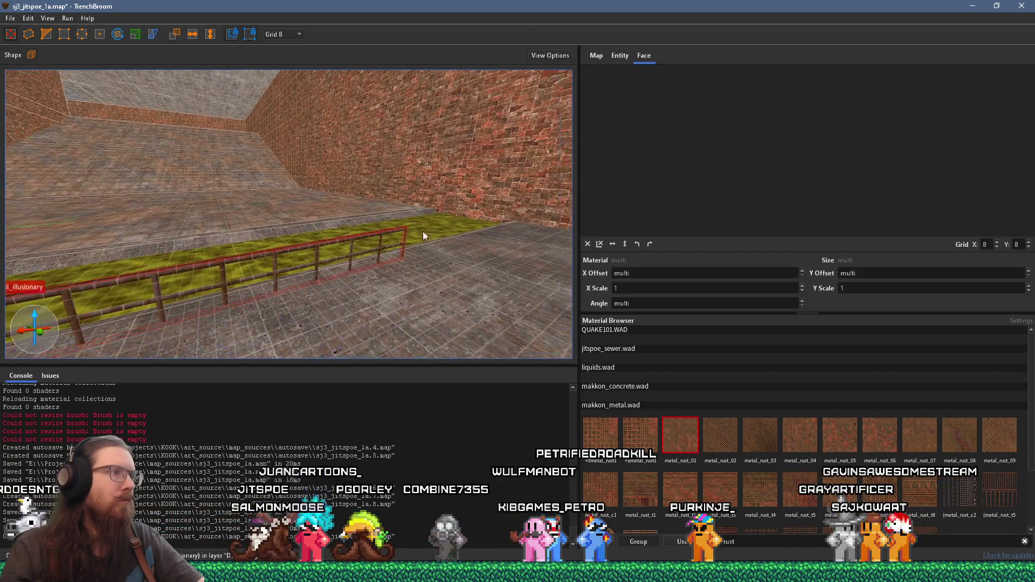
key("w")
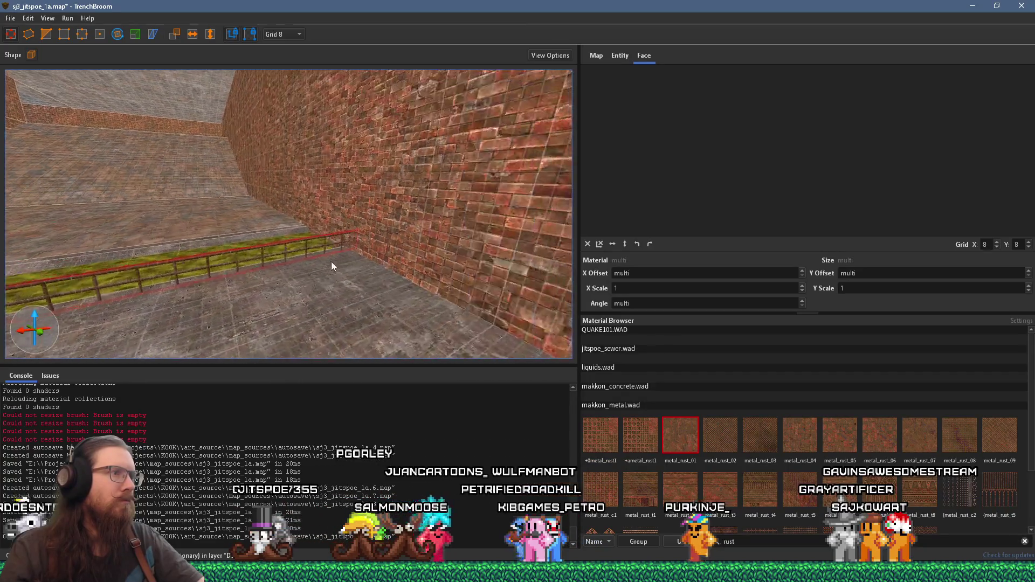
key("s")
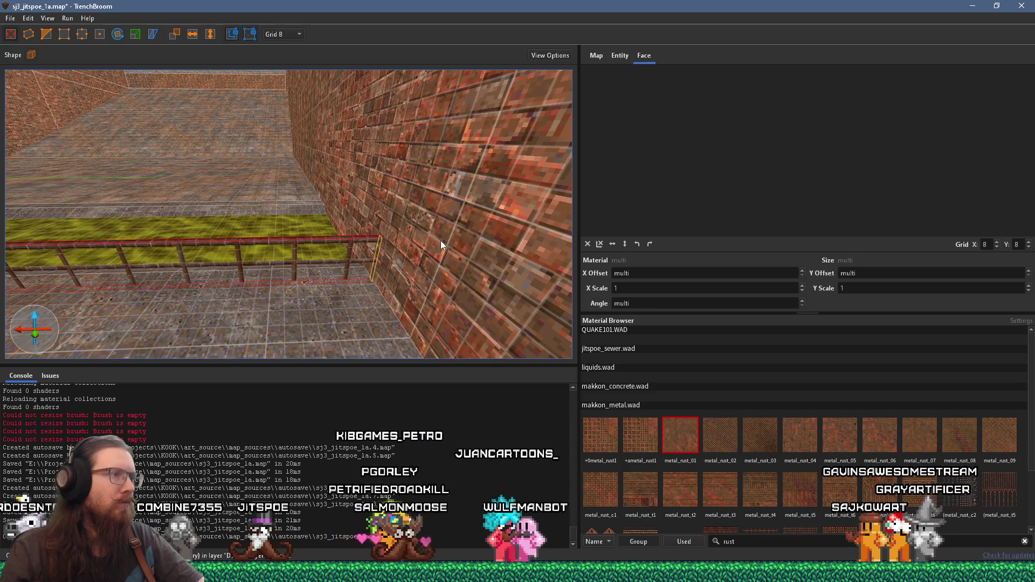
key("w")
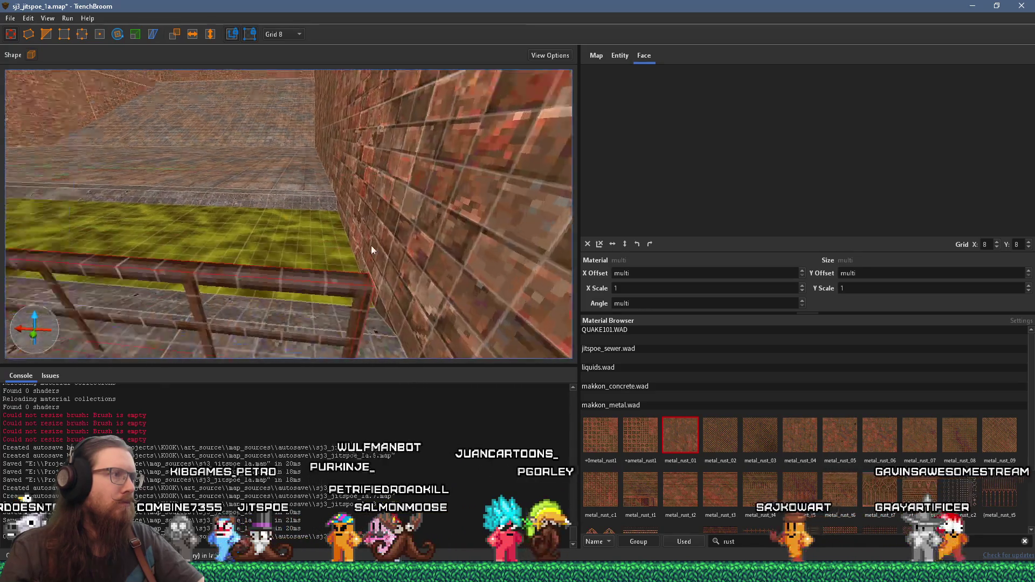
key("s")
left_click(257, 283, "shift")
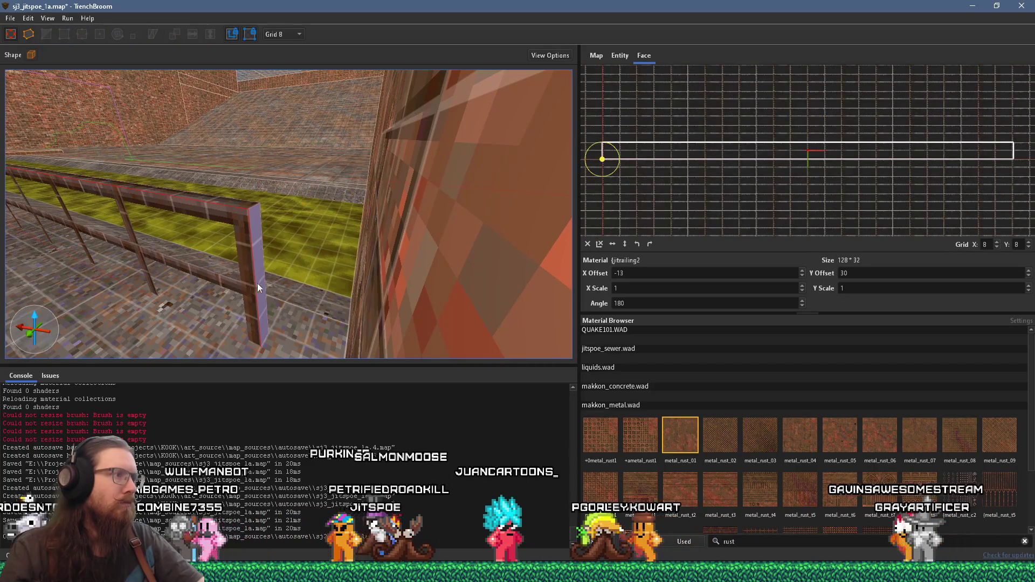
key("a")
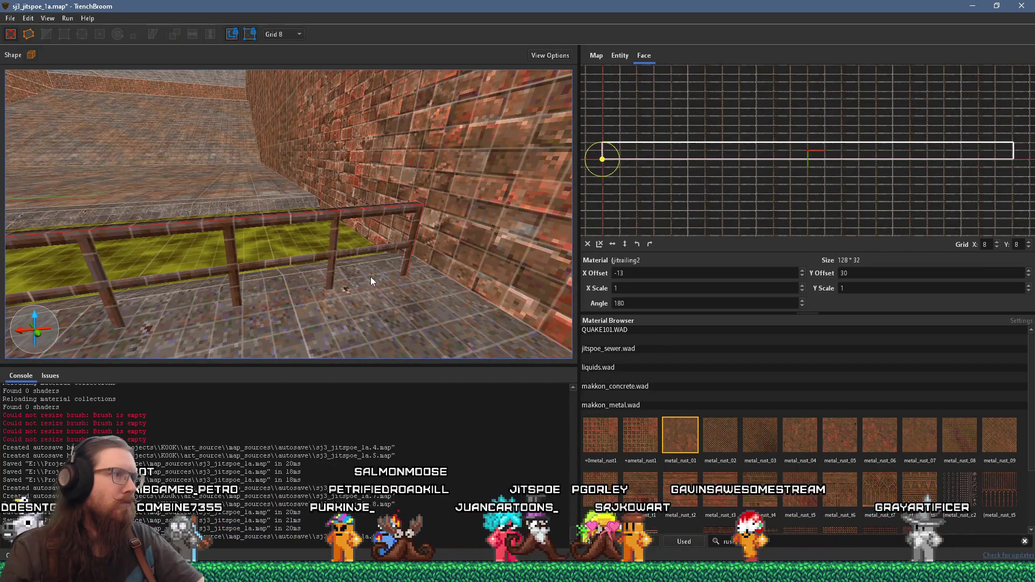
left_click(344, 257)
key("d")
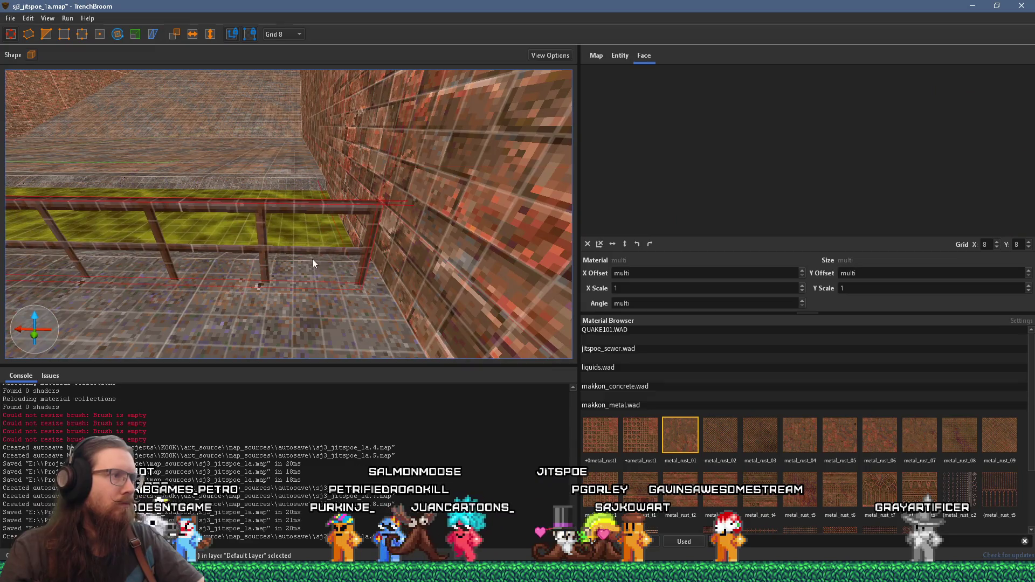
key("s")
mouse_move(449, 247)
left_mouse_down()
mouse_move(303, 221)
mouse_move(344, 217)
mouse_move(312, 248)
mouse_move(372, 252)
mouse_move(354, 257)
left_mouse_up()
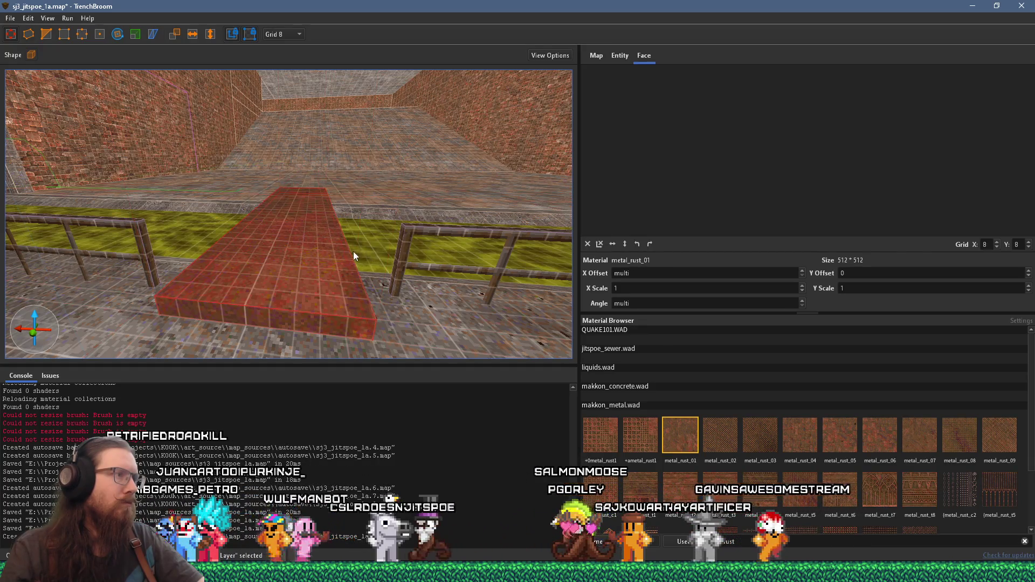
Deselect, look toward the tunnel over the slime strip, and set the grid to 1 unit.
key("Escape")
scroll(366, 257, "down", 5)
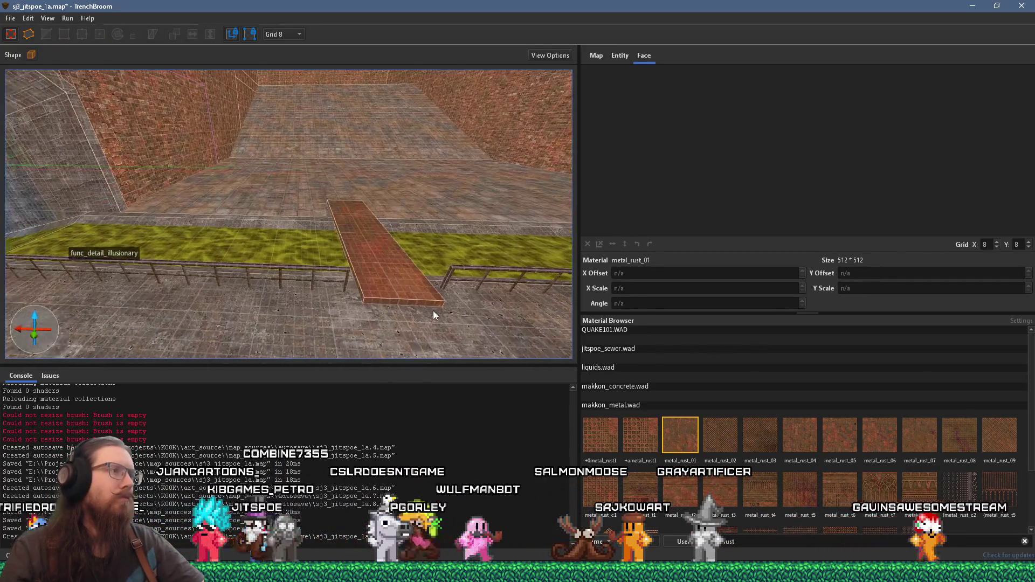
mouse_move(394, 277)
left_mouse_down()
mouse_move(263, 256)
mouse_move(383, 233)
left_mouse_up()
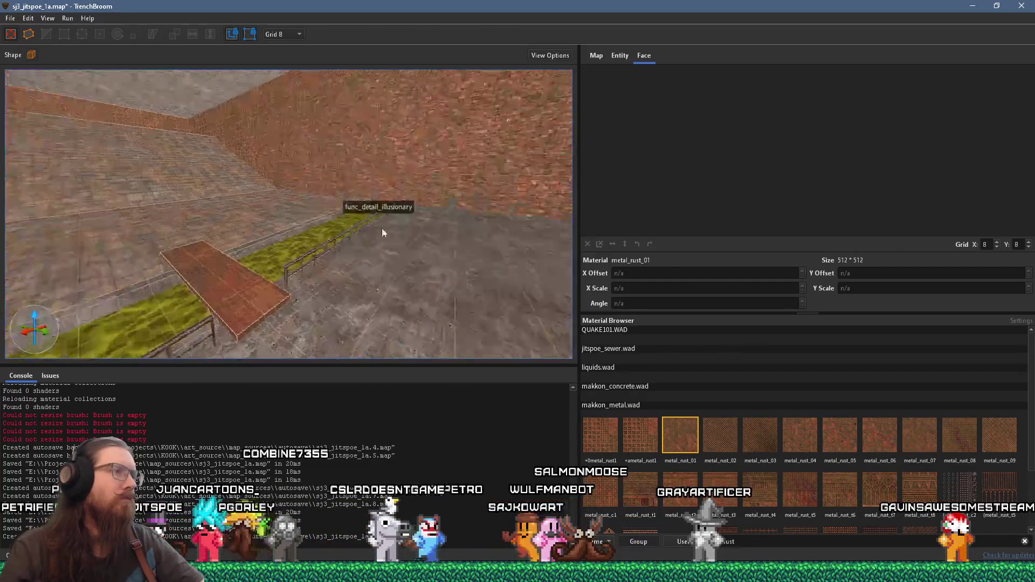
mouse_move(302, 212)
left_mouse_down()
mouse_move(314, 204)
mouse_move(184, 282)
left_mouse_up()
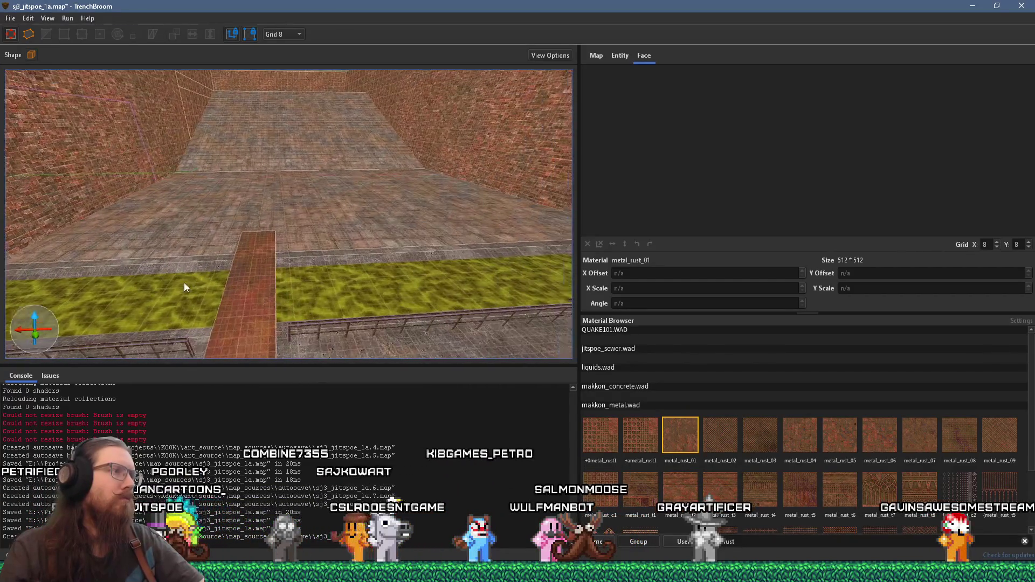
mouse_move(269, 222)
left_mouse_down()
mouse_move(314, 225)
mouse_move(226, 238)
mouse_move(326, 222)
mouse_move(205, 219)
mouse_move(340, 215)
left_mouse_up()
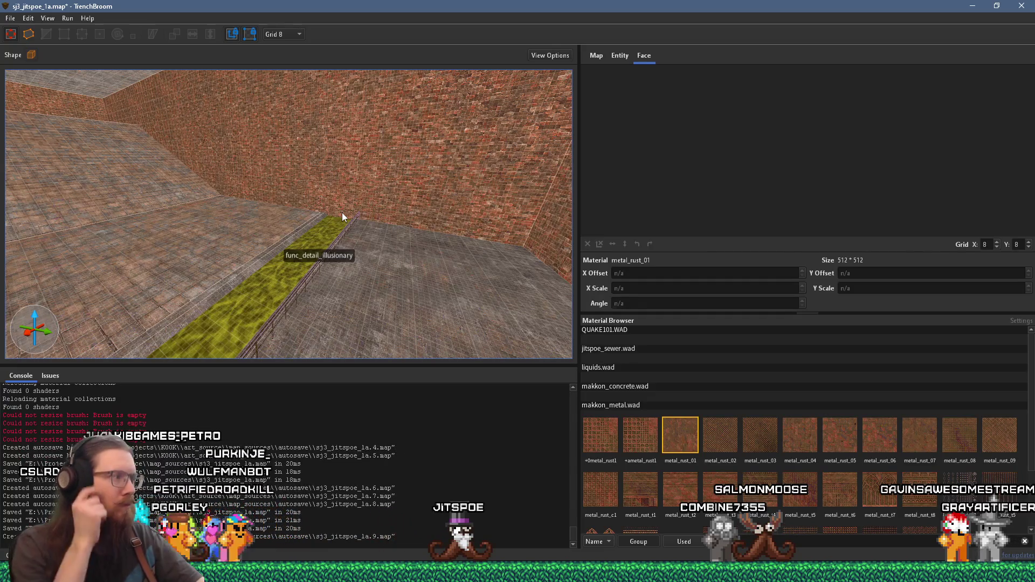
mouse_move(343, 209)
left_mouse_down()
mouse_move(415, 237)
mouse_move(299, 245)
mouse_move(269, 188)
mouse_move(275, 270)
mouse_move(282, 220)
mouse_move(276, 287)
mouse_move(233, 201)
mouse_move(253, 129)
left_mouse_up()
key("1")
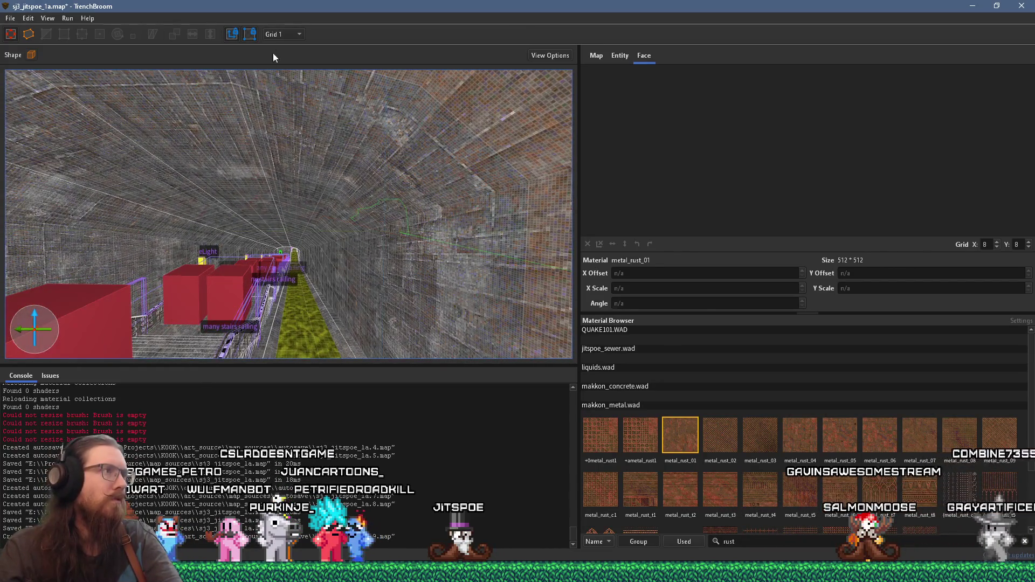
Set the grid to 16, select the smaller_pipe_test group and fly inside the pipe.
left_click(287, 98)
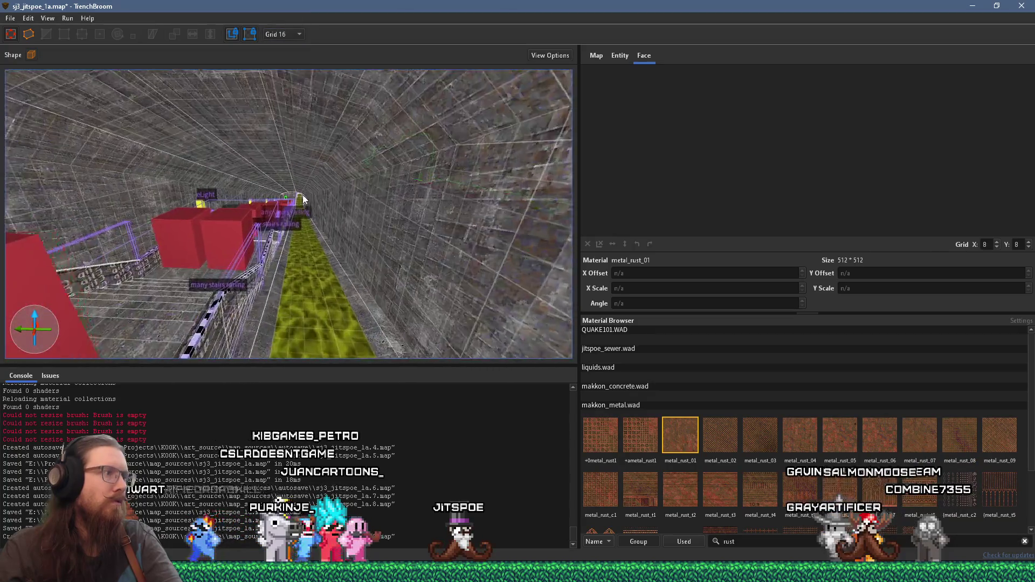
key("w")
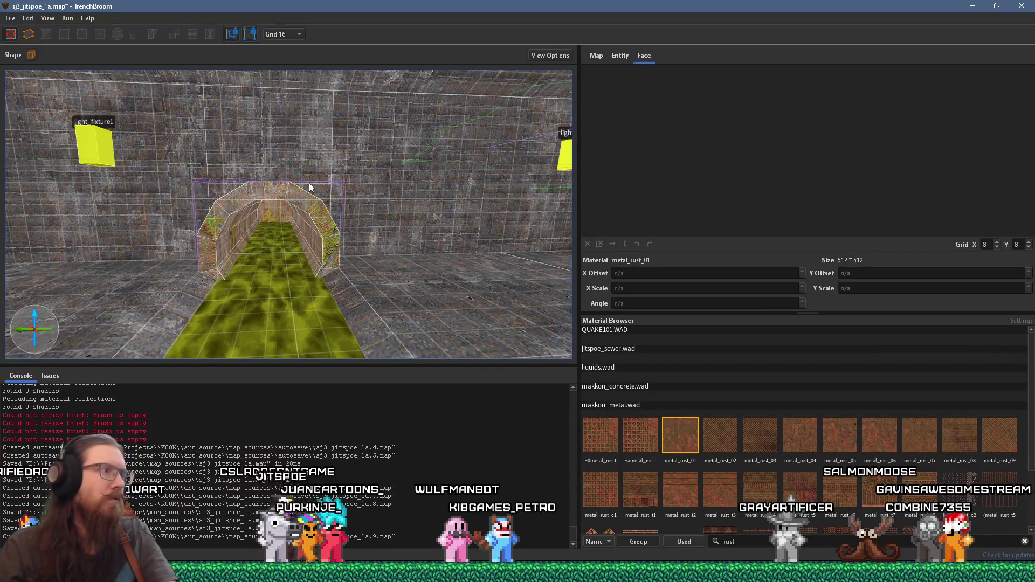
left_click(307, 198)
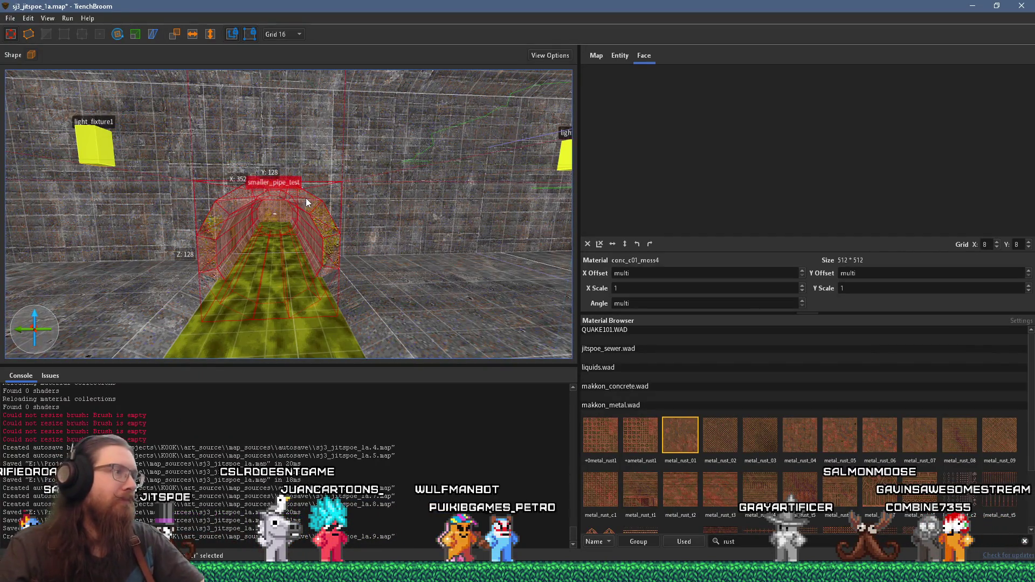
key("w")
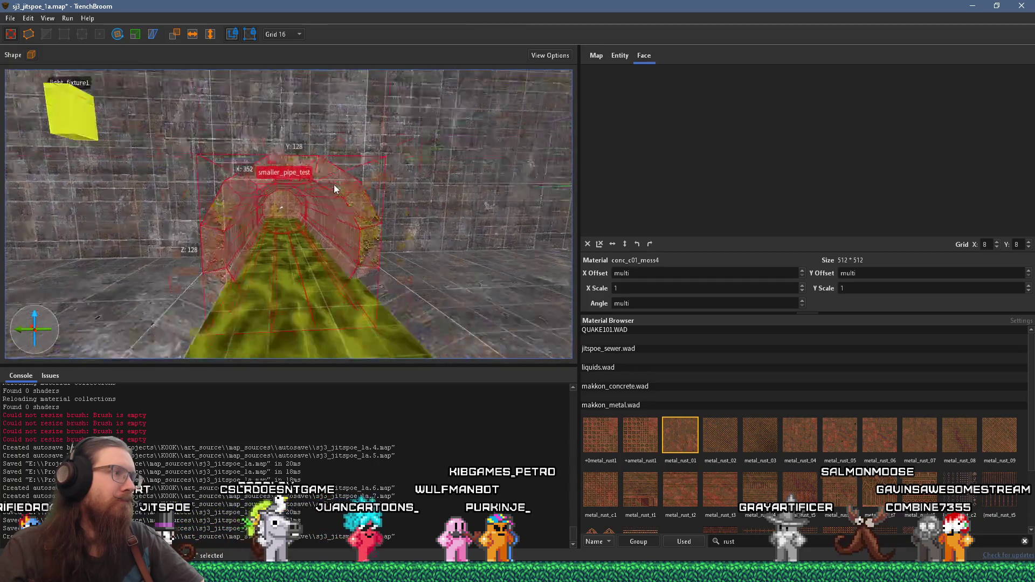
key("w")
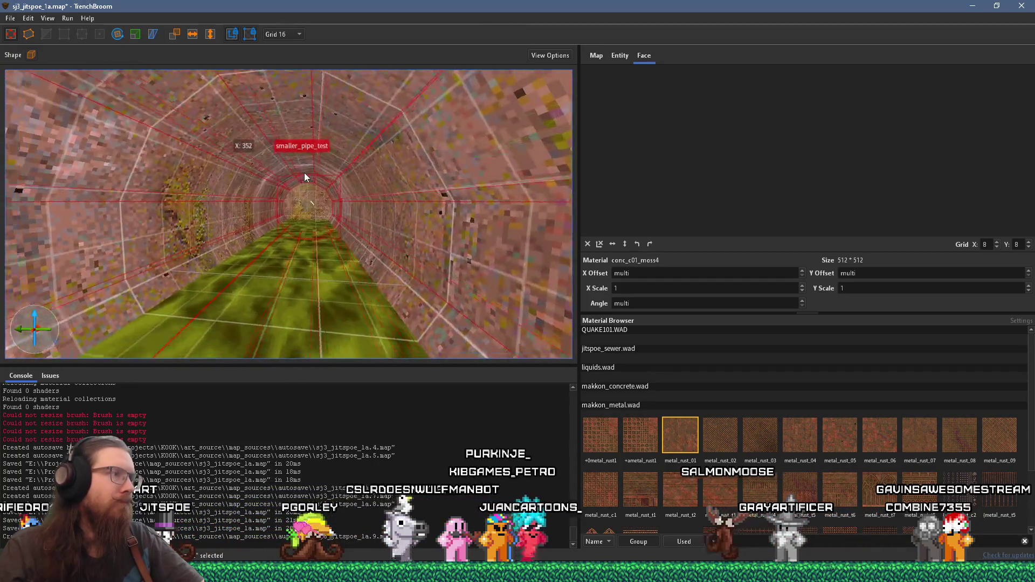
key("s")
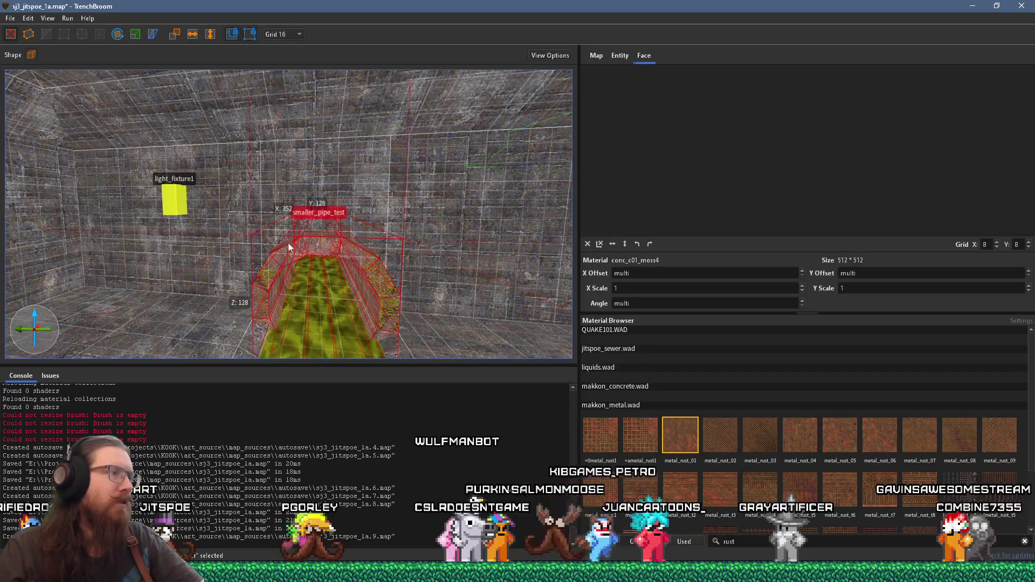
Open the pipe group to inspect its arch brushes, then close it and reselect the group.
key("Escape")
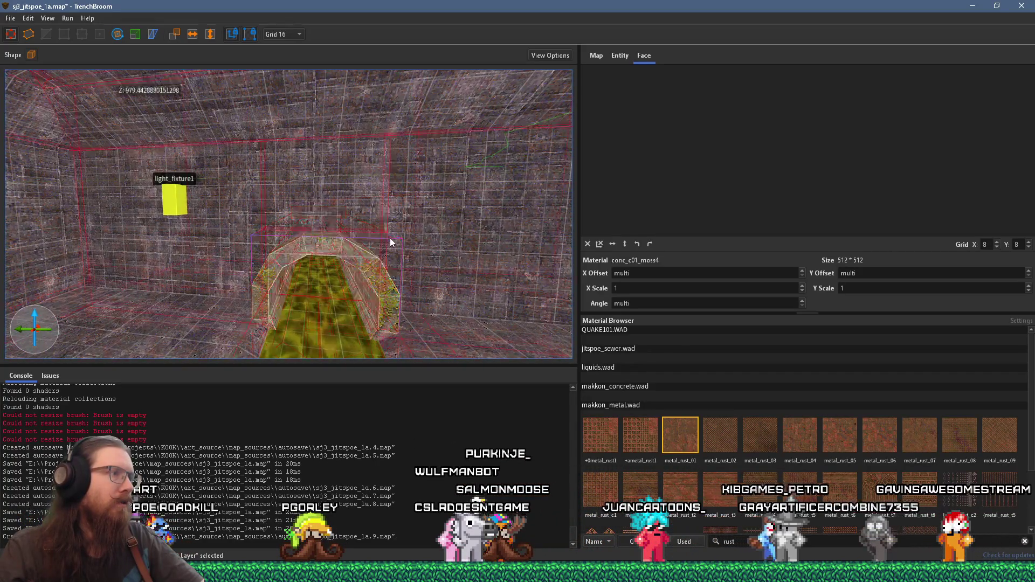
left_click(374, 263)
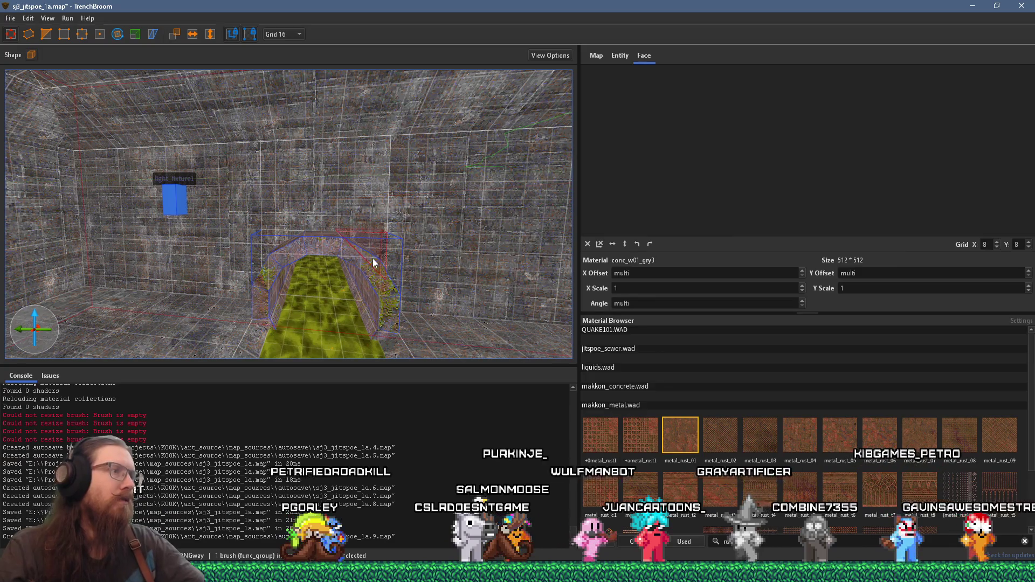
left_click(290, 245)
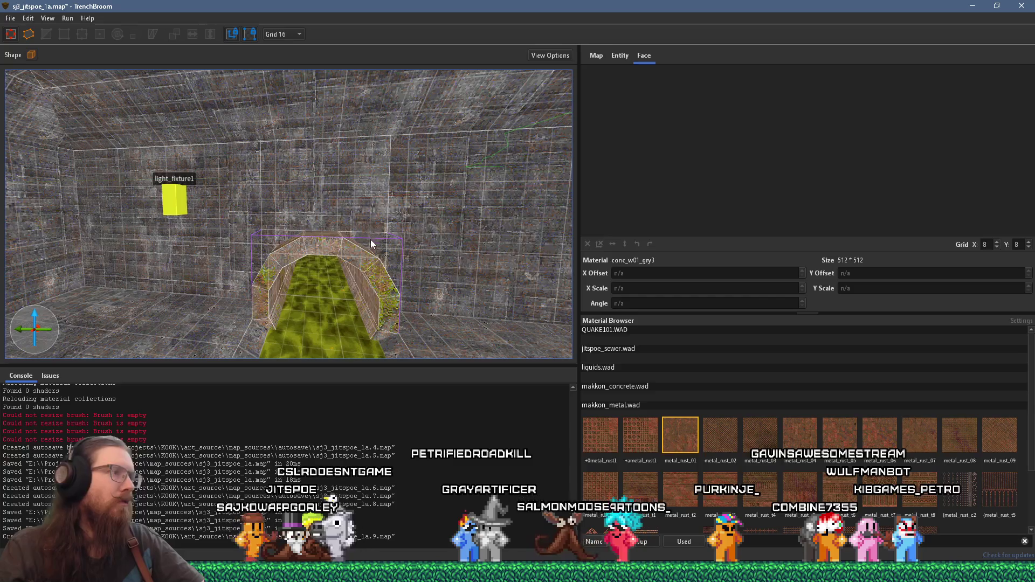
left_click(359, 257)
mouse_move(359, 257)
left_mouse_down()
mouse_move(248, 278)
mouse_move(410, 233)
mouse_move(372, 232)
mouse_move(224, 279)
mouse_move(125, 291)
mouse_move(160, 271)
mouse_move(132, 157)
left_mouse_up()
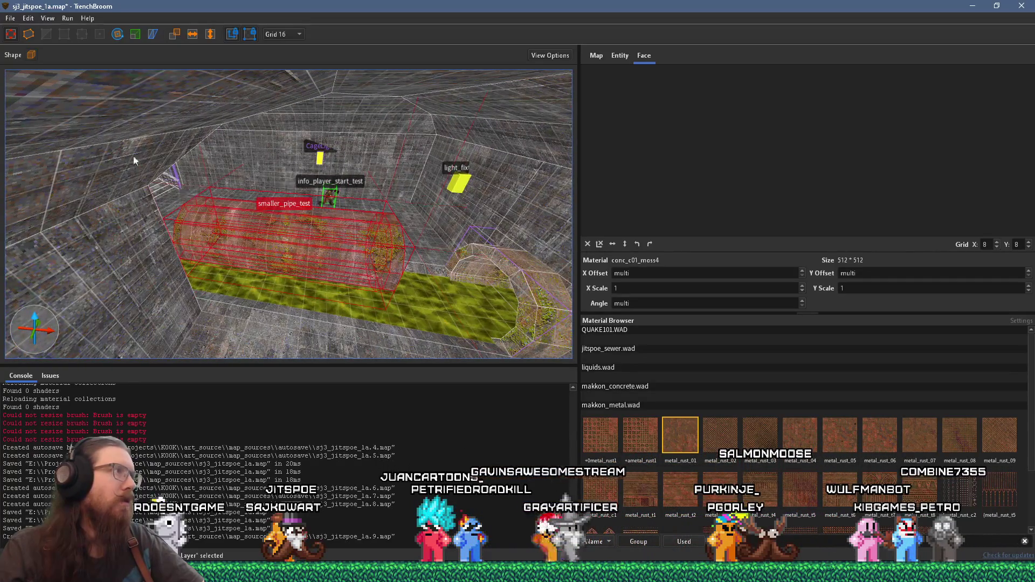
Move the smaller_pipe_test pipe against the brick wall so it arches over the slime channel.
left_click(120, 36)
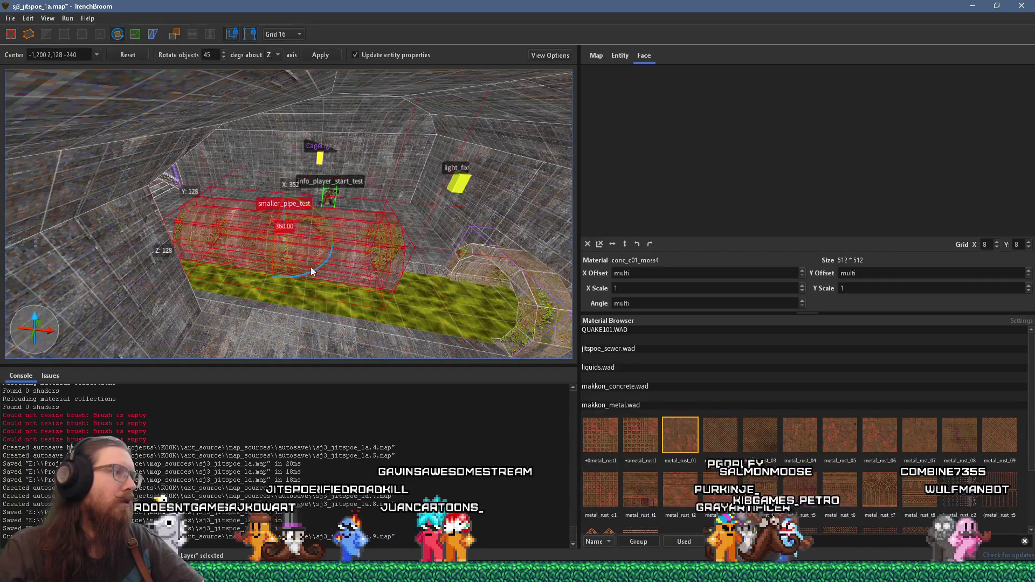
key("r")
mouse_move(271, 198)
left_mouse_down()
mouse_move(218, 227)
mouse_move(411, 297)
mouse_move(151, 190)
mouse_move(167, 178)
mouse_move(265, 235)
left_mouse_up()
mouse_move(349, 139)
left_mouse_down()
mouse_move(262, 213)
mouse_move(268, 230)
mouse_move(56, 298)
mouse_move(345, 226)
mouse_move(320, 240)
mouse_move(226, 248)
left_mouse_up()
mouse_move(485, 216)
left_mouse_down()
mouse_move(347, 238)
mouse_move(256, 278)
mouse_move(369, 77)
mouse_move(277, 241)
mouse_move(618, 129)
mouse_move(59, 287)
mouse_move(365, 208)
mouse_move(522, 116)
mouse_move(203, 232)
mouse_move(477, 124)
left_mouse_up()
mouse_move(378, 165)
left_mouse_down()
mouse_move(417, 146)
mouse_move(282, 211)
left_mouse_up()
scroll(354, 151, "up", 3)
mouse_move(377, 99)
left_mouse_down()
mouse_move(348, 305)
mouse_move(380, 226)
mouse_move(359, 246)
mouse_move(339, 237)
mouse_move(346, 187)
mouse_move(326, 256)
mouse_move(354, 242)
mouse_move(285, 162)
mouse_move(216, 160)
mouse_move(342, 153)
mouse_move(263, 280)
mouse_move(371, 200)
mouse_move(357, 196)
mouse_move(427, 178)
mouse_move(378, 177)
mouse_move(398, 179)
left_mouse_up()
scroll(331, 232, "up", 3)
key("Escape")
Reshape the arch brush's inner top vertices, then leave vertex editing and deselect.
left_click(544, 174)
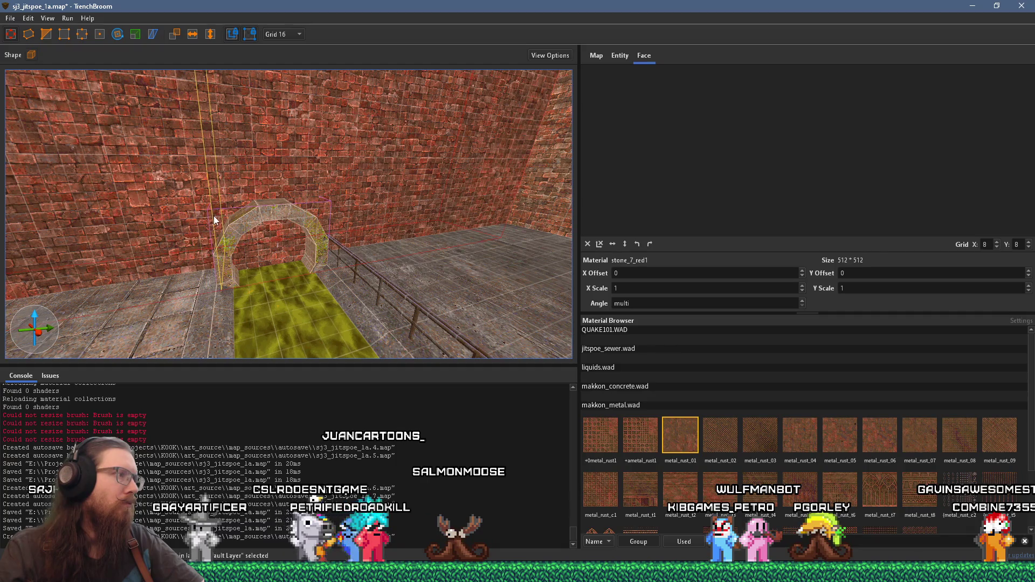
scroll(254, 212, "up", 5)
mouse_move(201, 202)
left_mouse_down()
mouse_move(97, 231)
mouse_move(284, 225)
mouse_move(227, 231)
mouse_move(223, 216)
mouse_move(265, 182)
mouse_move(210, 318)
mouse_move(208, 251)
mouse_move(320, 227)
left_mouse_up()
mouse_move(328, 307)
left_mouse_down()
mouse_move(317, 284)
mouse_move(359, 241)
mouse_move(318, 311)
mouse_move(283, 277)
mouse_move(288, 247)
mouse_move(285, 292)
mouse_move(310, 267)
mouse_move(218, 261)
left_mouse_up()
key("Escape")
left_click(310, 244)
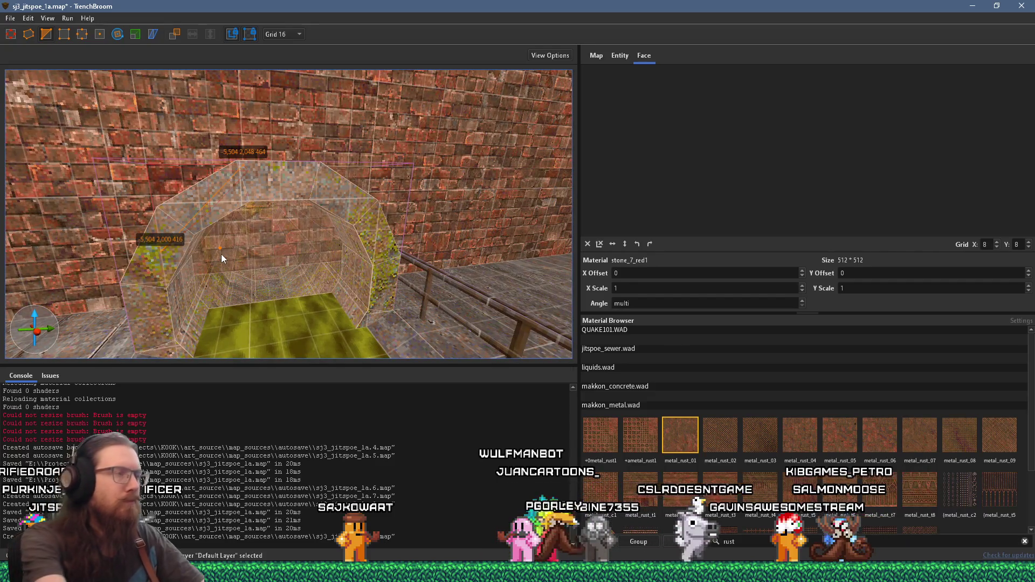
key("Delete")
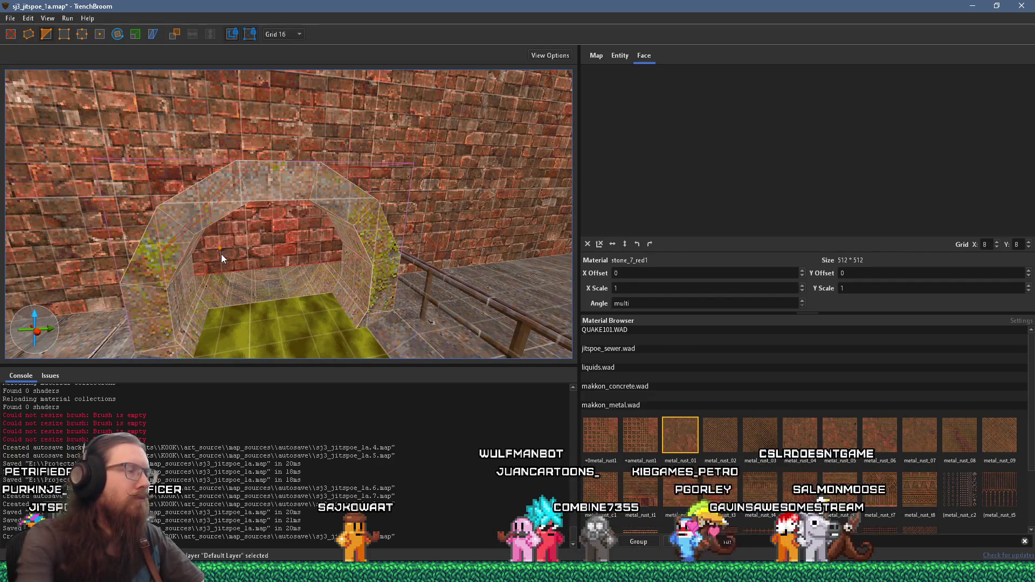
mouse_move(291, 219)
left_mouse_down()
mouse_move(241, 204)
mouse_move(191, 238)
left_mouse_up()
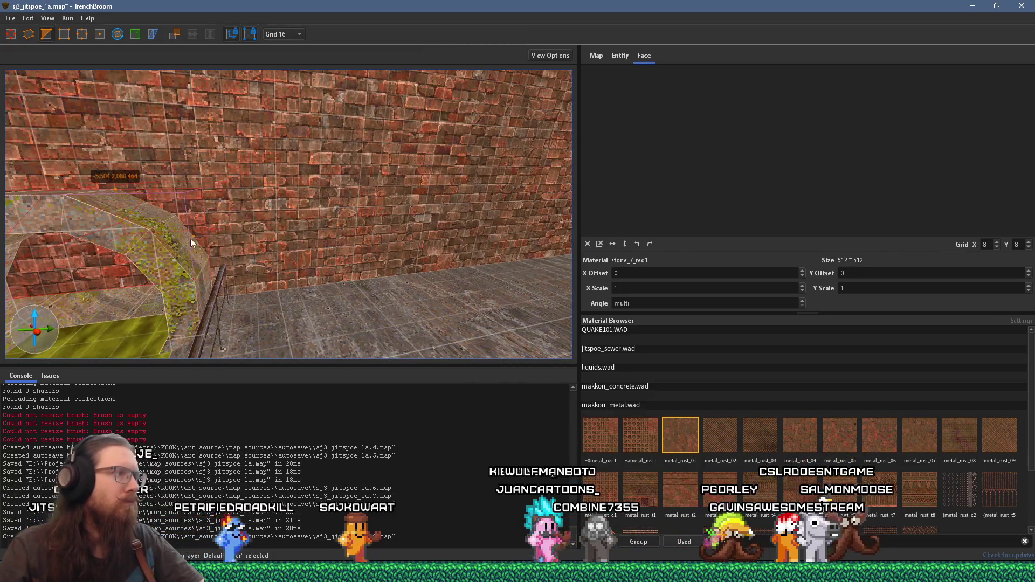
key("Escape")
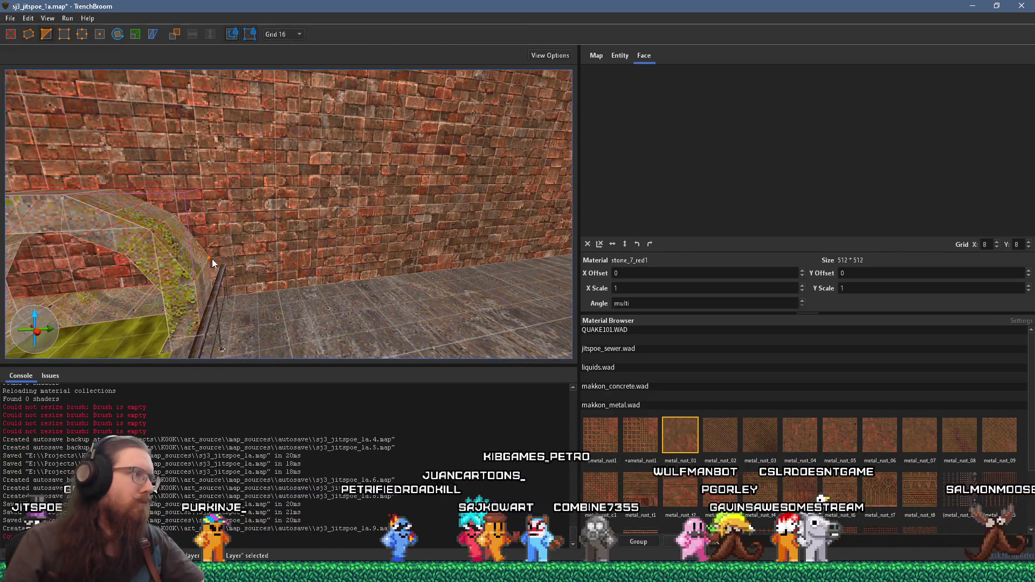
key("Escape")
Select the tunnel brushes and inspect the tunnel from the front, side and above.
mouse_move(147, 286)
left_mouse_down()
mouse_move(204, 260)
mouse_move(182, 266)
left_mouse_up()
left_click(232, 304)
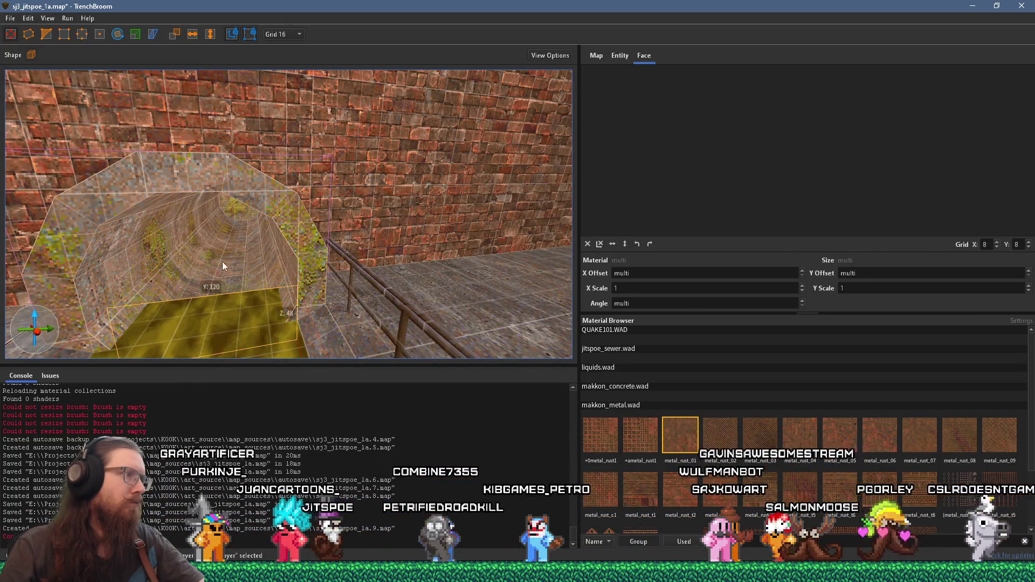
mouse_move(229, 211)
left_mouse_down()
mouse_move(257, 182)
mouse_move(295, 178)
left_mouse_up()
scroll(276, 200, "down", 3)
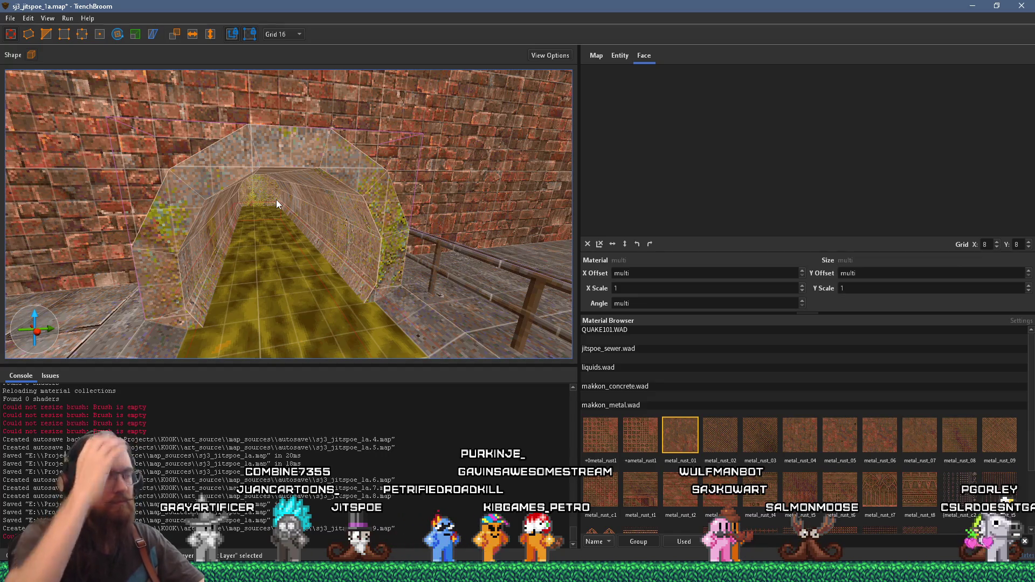
mouse_move(276, 200)
left_mouse_down()
mouse_move(302, 187)
mouse_move(258, 198)
mouse_move(275, 187)
left_mouse_up()
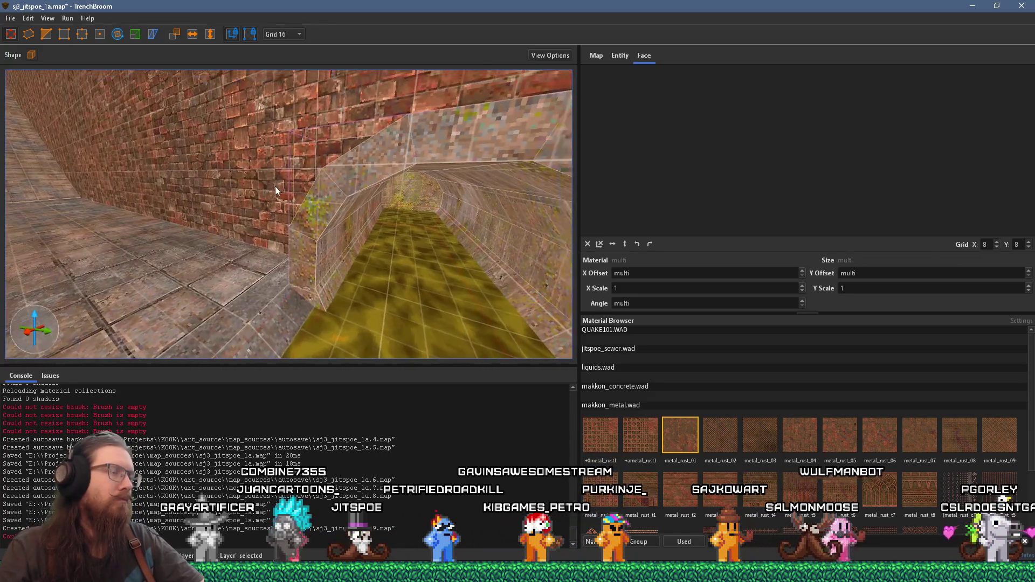
mouse_move(318, 204)
left_mouse_down()
mouse_move(384, 231)
mouse_move(216, 235)
left_mouse_up()
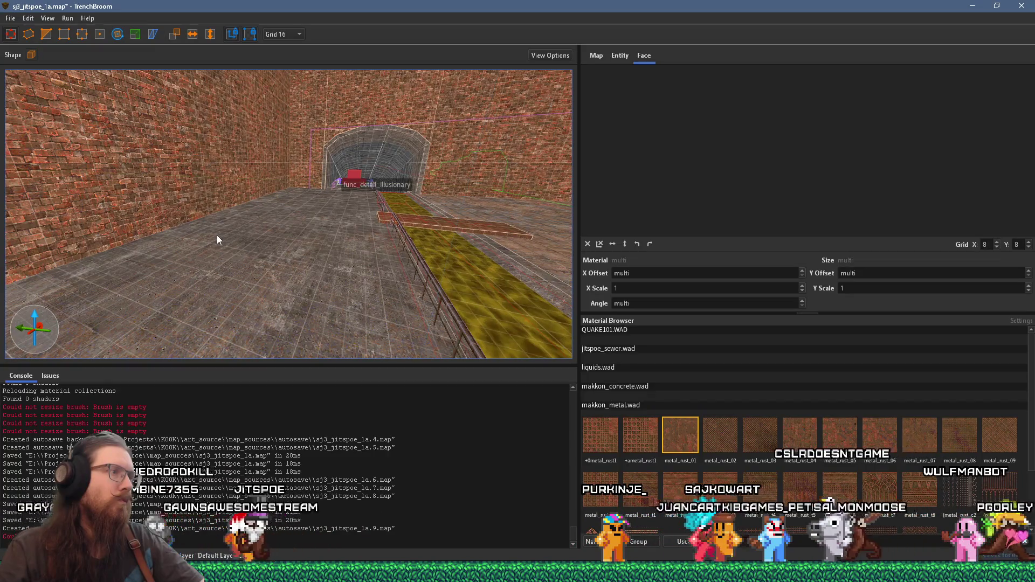
mouse_move(219, 234)
left_mouse_down()
mouse_move(64, 334)
mouse_move(249, 236)
mouse_move(219, 259)
mouse_move(250, 267)
mouse_move(262, 264)
mouse_move(257, 247)
mouse_move(392, 238)
mouse_move(459, 239)
mouse_move(491, 254)
left_mouse_up()
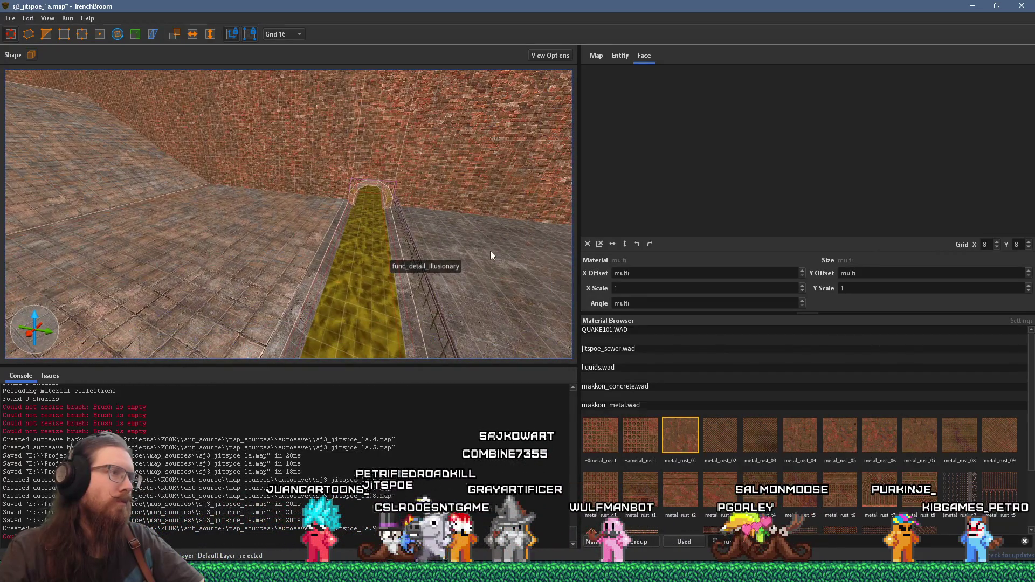
mouse_move(355, 290)
left_mouse_down()
mouse_move(253, 307)
mouse_move(362, 364)
mouse_move(335, 305)
mouse_move(279, 268)
mouse_move(205, 151)
left_mouse_up()
key("Escape")
Save sj3_jitspoe_1a.map and look along the slime channel toward the wall corner.
left_click(11, 19)
left_click(30, 77)
mouse_move(301, 227)
left_mouse_down()
mouse_move(337, 261)
mouse_move(252, 226)
mouse_move(383, 240)
left_mouse_up()
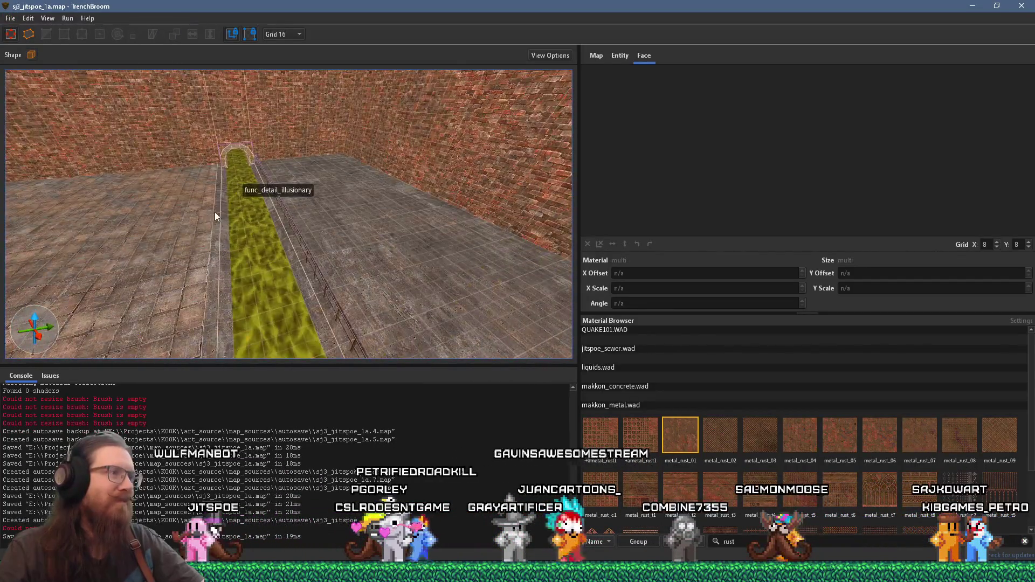
left_click_drag(215, 212, 298, 203)
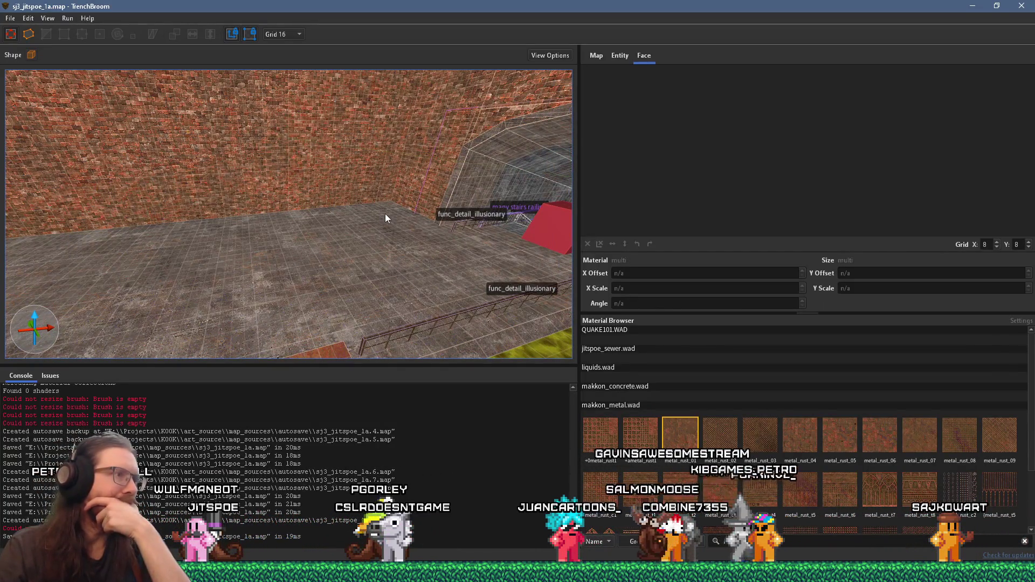
mouse_move(423, 209)
left_mouse_down()
mouse_move(359, 230)
mouse_move(372, 209)
mouse_move(346, 199)
mouse_move(275, 191)
mouse_move(231, 205)
mouse_move(390, 205)
left_mouse_up()
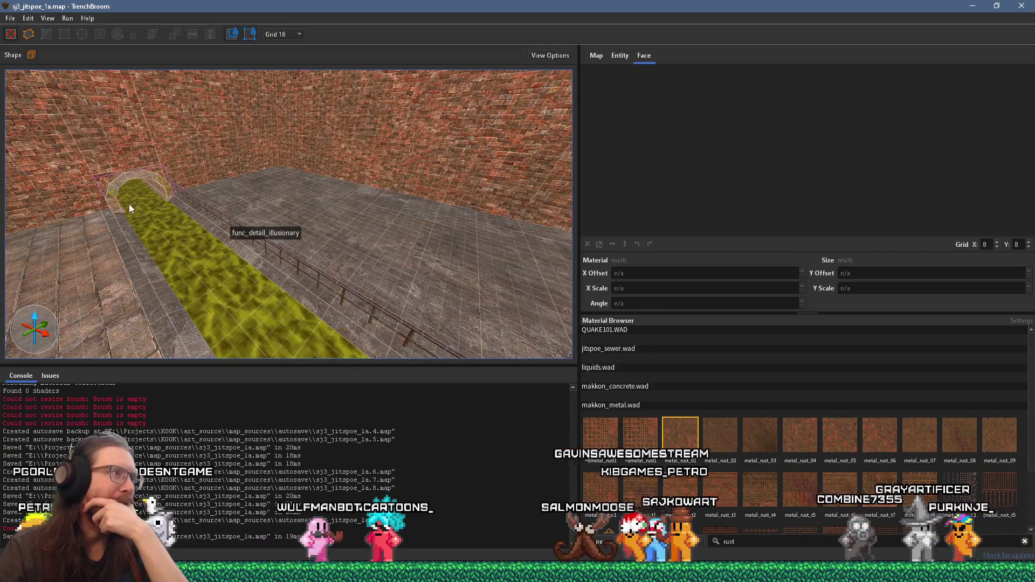
Fly through the tunnel to its far end wall, then switch to another window.
mouse_move(205, 198)
left_mouse_down()
mouse_move(142, 197)
mouse_move(261, 195)
left_mouse_up()
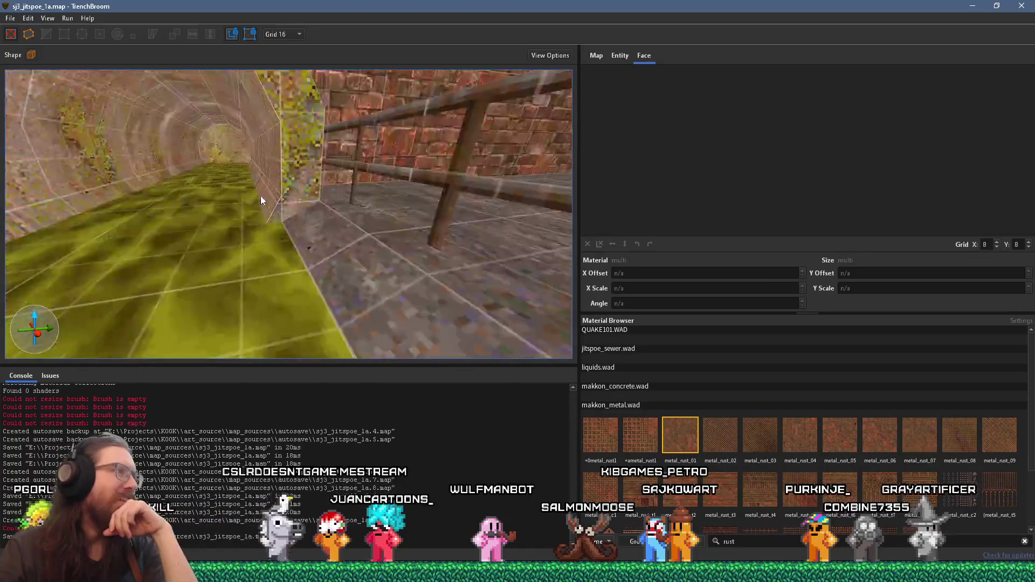
mouse_move(212, 150)
left_mouse_down()
mouse_move(243, 206)
mouse_move(259, 163)
mouse_move(318, 148)
mouse_move(263, 202)
left_mouse_up()
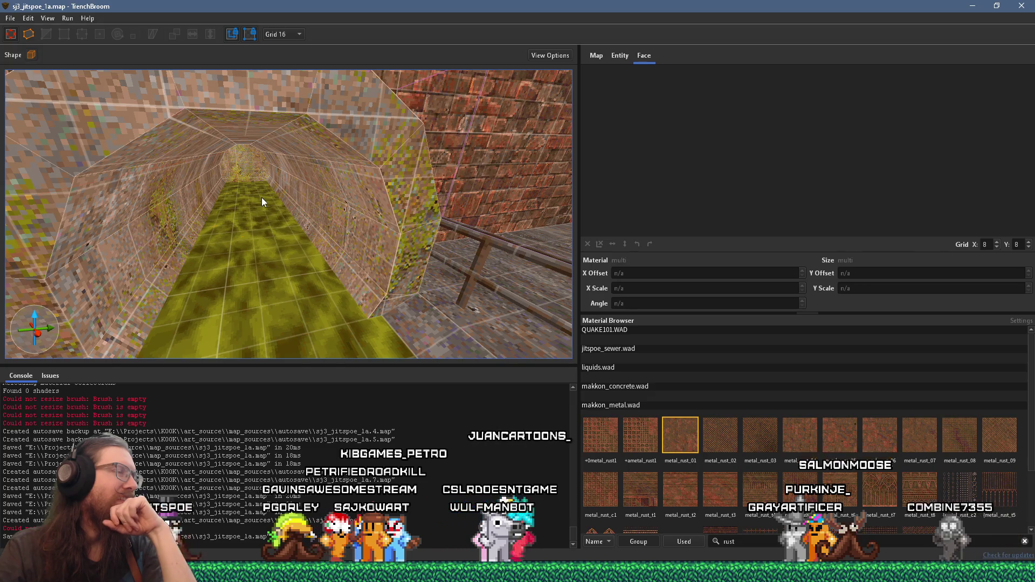
mouse_move(262, 203)
left_mouse_down()
mouse_move(117, 201)
mouse_move(231, 198)
left_mouse_up()
mouse_move(399, 207)
left_mouse_down()
mouse_move(336, 187)
mouse_move(388, 185)
mouse_move(364, 206)
left_mouse_up()
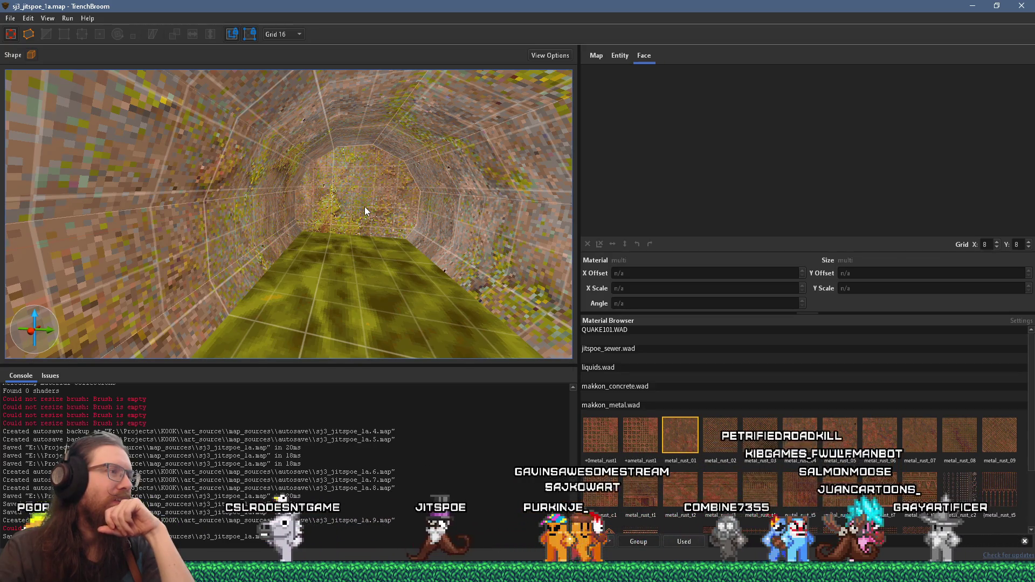
mouse_move(365, 207)
left_mouse_down()
mouse_move(334, 227)
mouse_move(248, 239)
mouse_move(195, 232)
mouse_move(282, 222)
mouse_move(372, 150)
mouse_move(254, 284)
mouse_move(206, 270)
mouse_move(214, 256)
mouse_move(287, 247)
left_mouse_up()
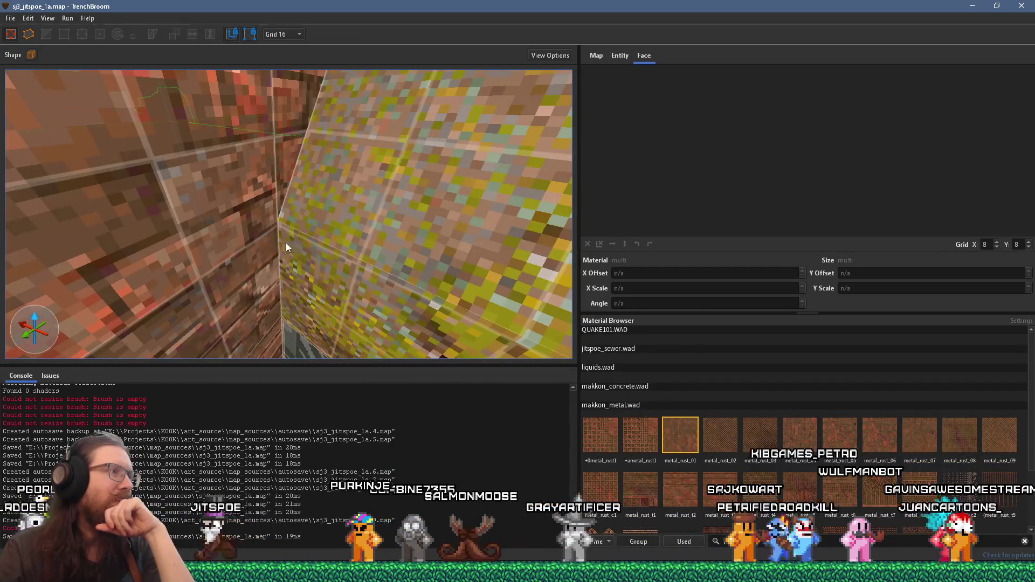
key("alt+Tab")
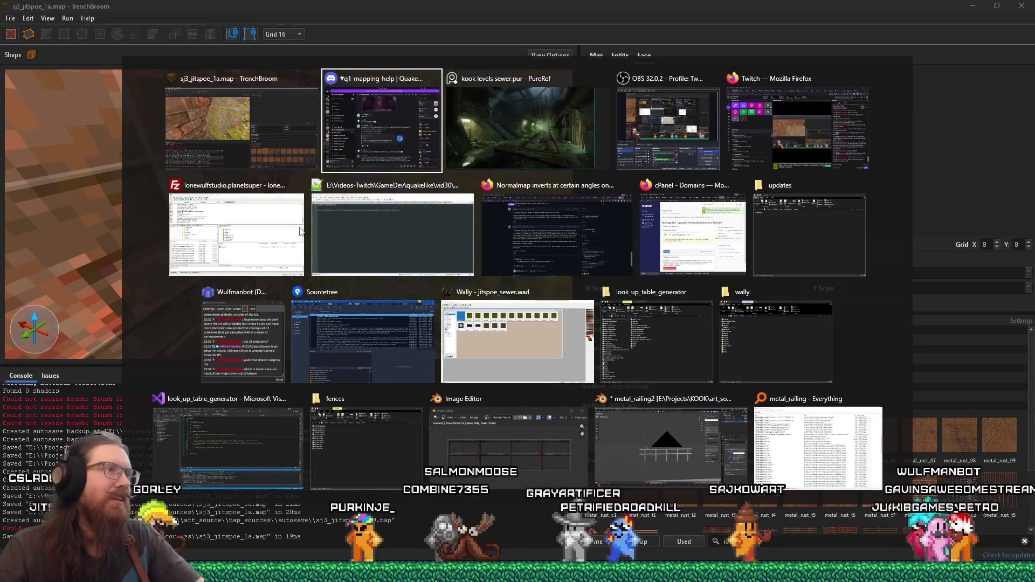
Move the boat and teal-tunnel reference images down and right on the board.
scroll(566, 253, "down", 8)
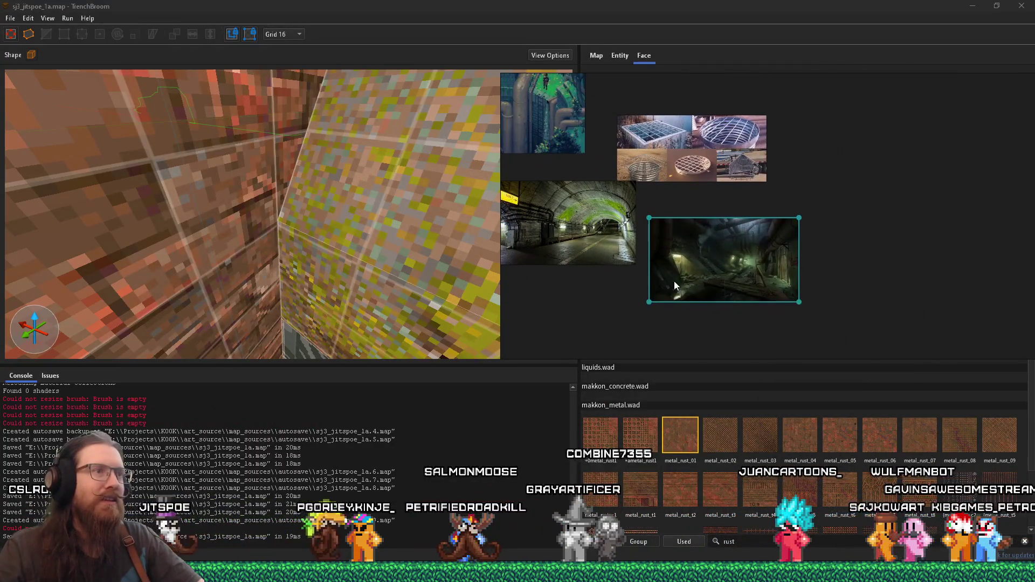
scroll(736, 286, "down", 2)
scroll(745, 257, "up", 8)
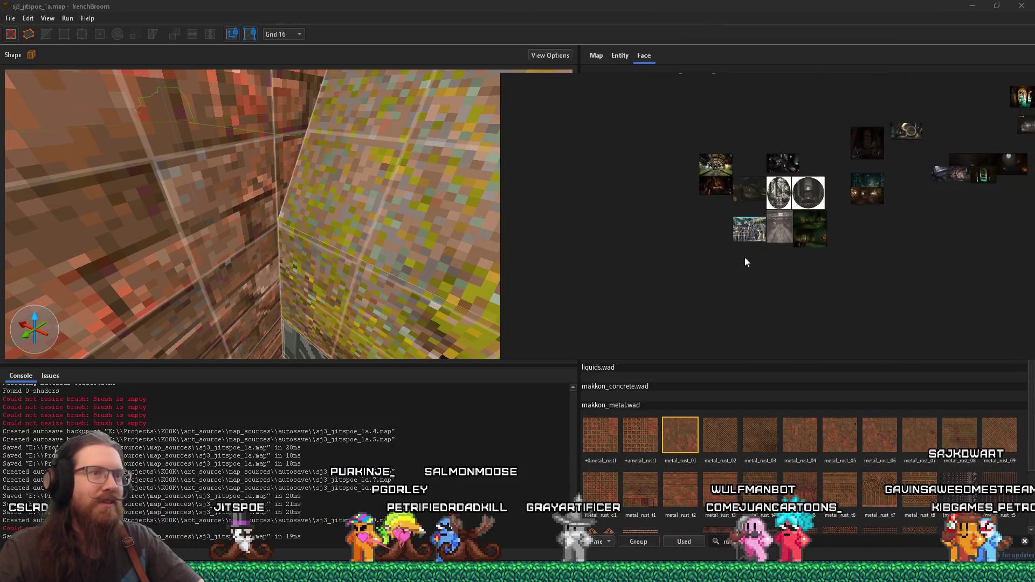
scroll(706, 226, "right", 6)
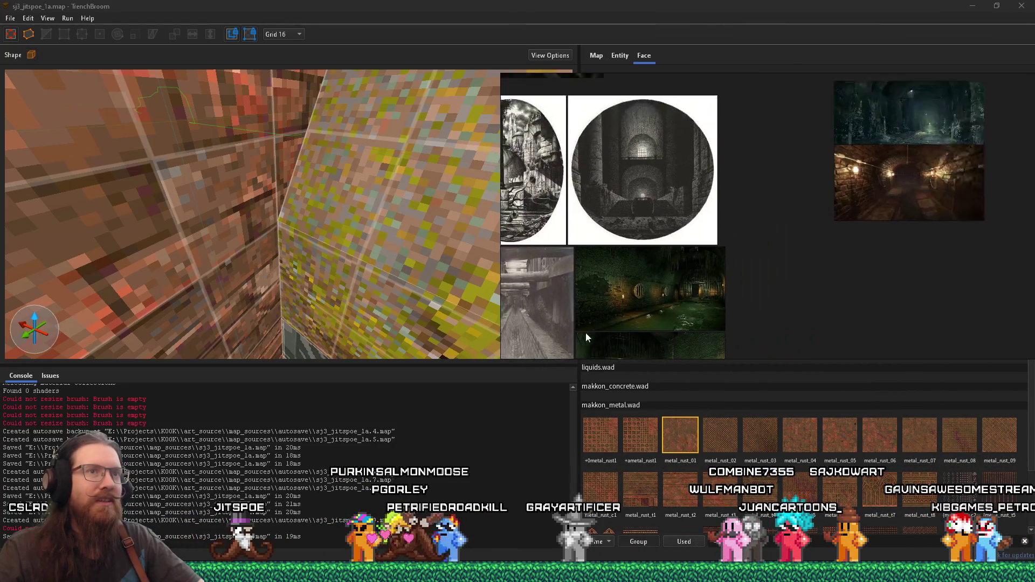
mouse_move(736, 252)
left_mouse_down()
mouse_move(609, 307)
mouse_move(772, 240)
mouse_move(590, 267)
left_mouse_up()
left_click(711, 276)
left_click_drag(711, 276, 704, 327)
Pan and zoom around the board to review the tunnel and sewer concept images.
left_click_drag(639, 315, 750, 241)
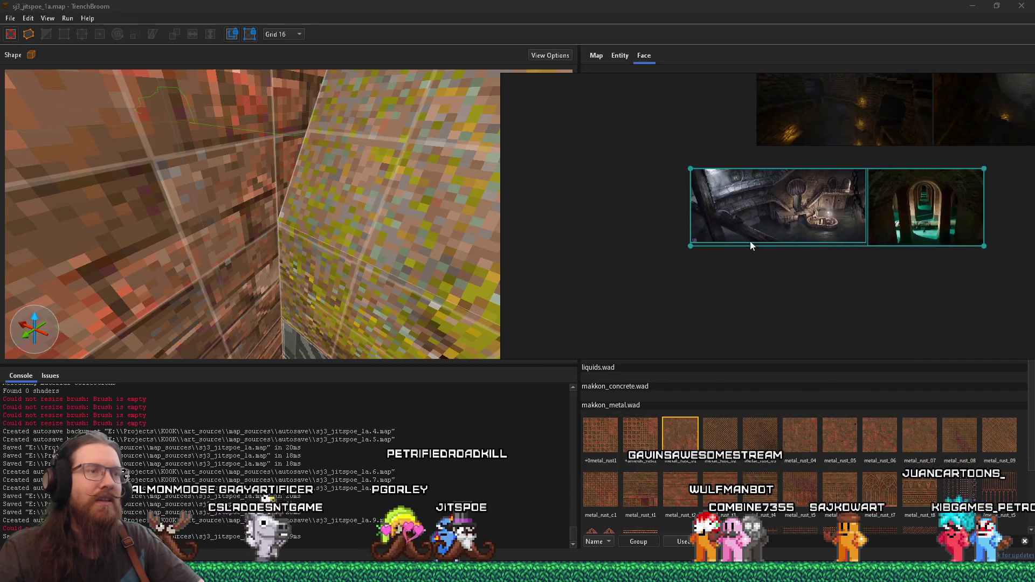
scroll(765, 182, "down", 3)
scroll(651, 182, "up", 3)
left_click_drag(654, 176, 655, 252)
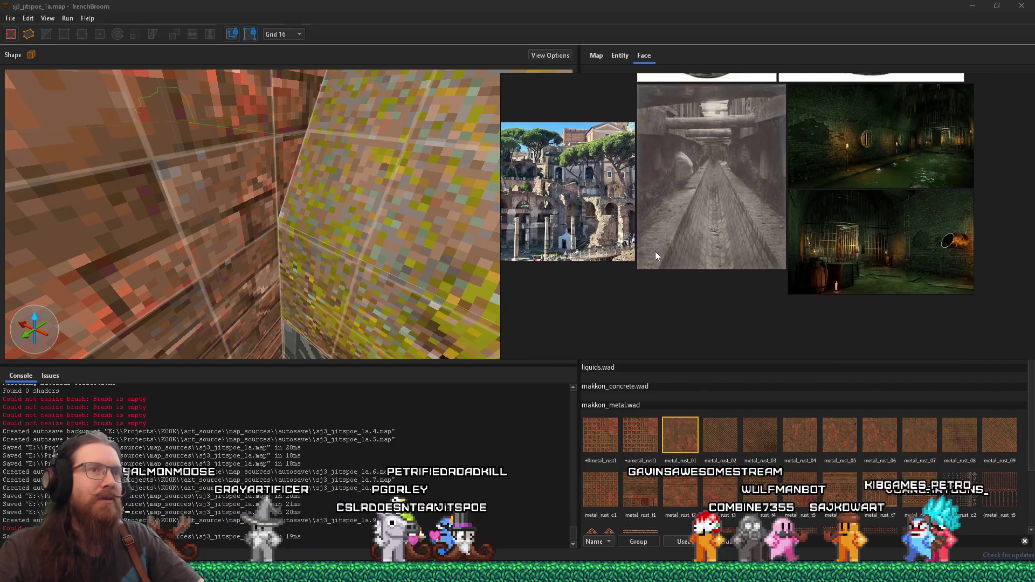
scroll(758, 264, "down", 1)
scroll(756, 242, "down", 3)
left_click_drag(756, 242, 772, 284)
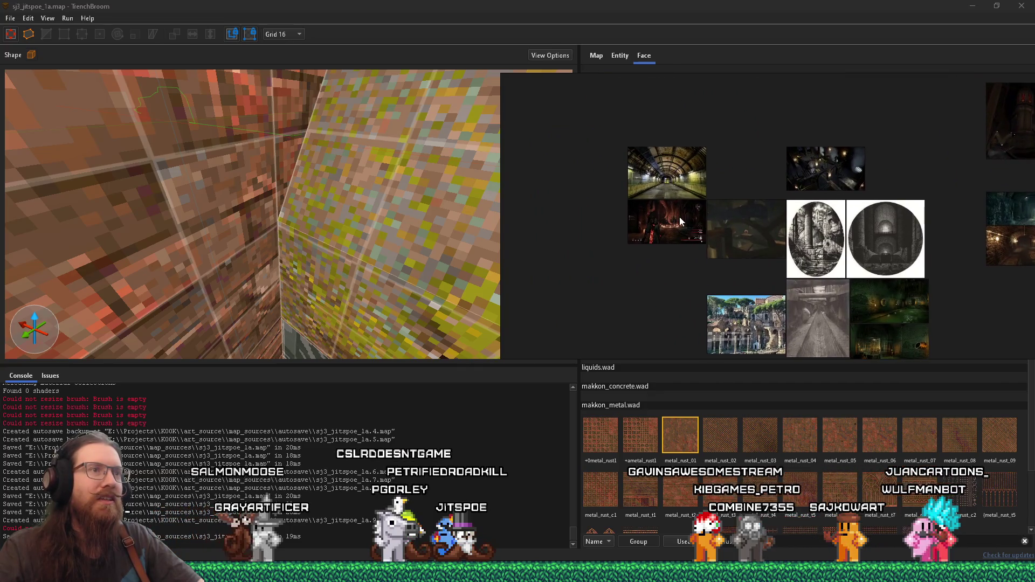
scroll(701, 248, "down", 3)
scroll(817, 185, "up", 2)
scroll(817, 185, "up", 5)
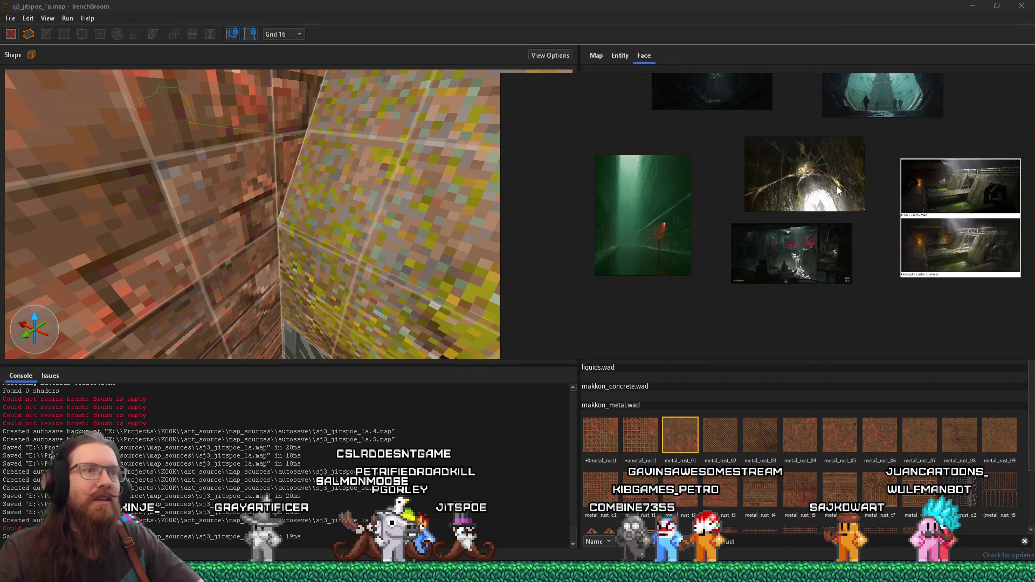
left_click_drag(769, 241, 647, 182)
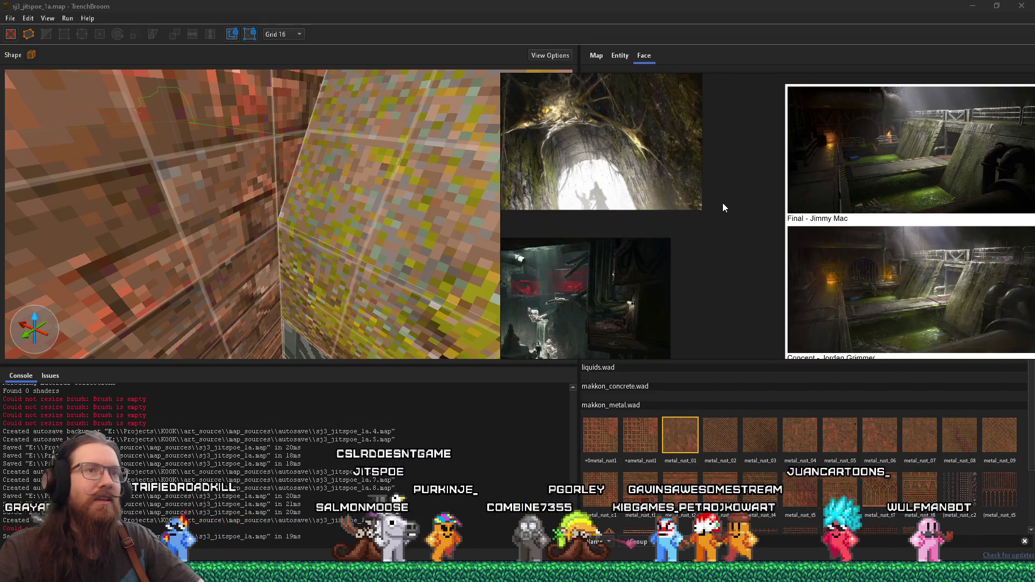
scroll(656, 227, "down", 2)
scroll(689, 223, "up", 5)
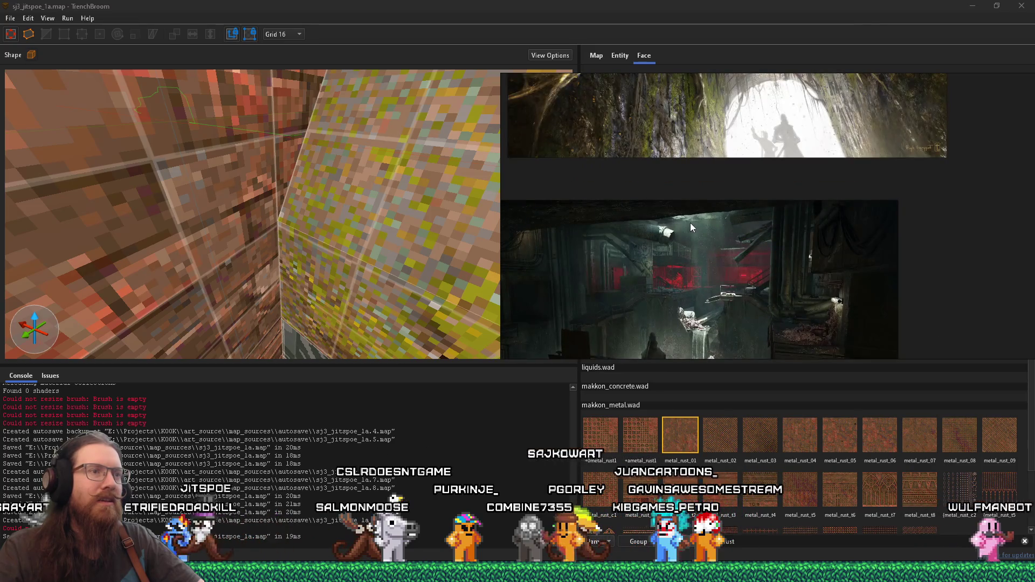
scroll(690, 222, "down", 3)
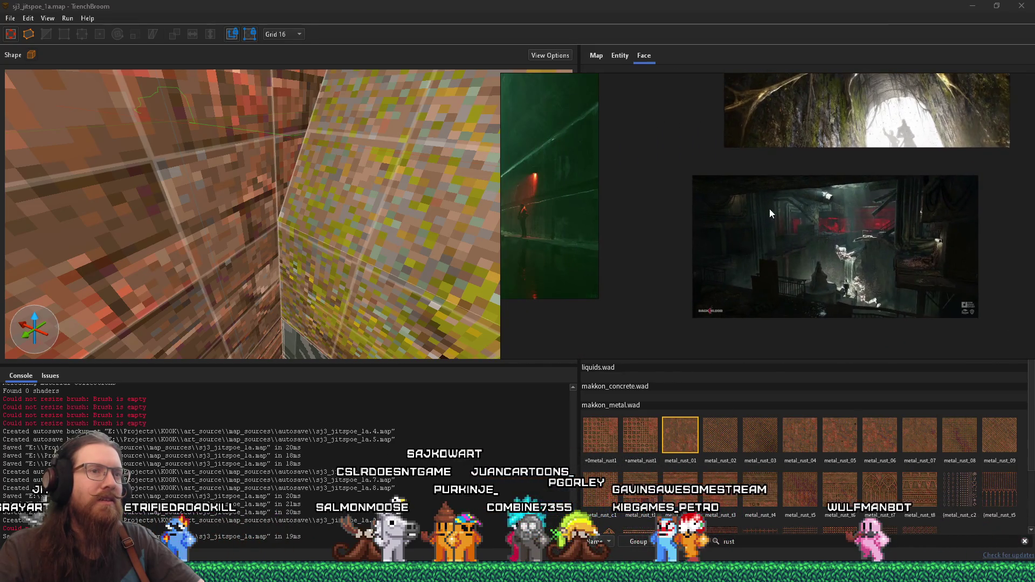
scroll(770, 209, "left", 3)
scroll(763, 186, "up", 2)
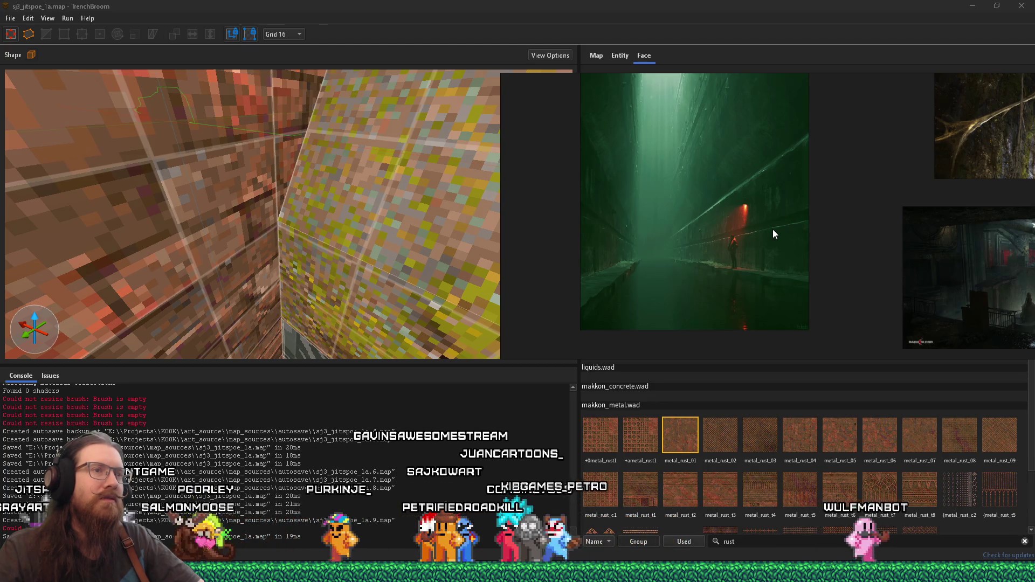
scroll(790, 219, "right", 3)
scroll(713, 262, "down", 3)
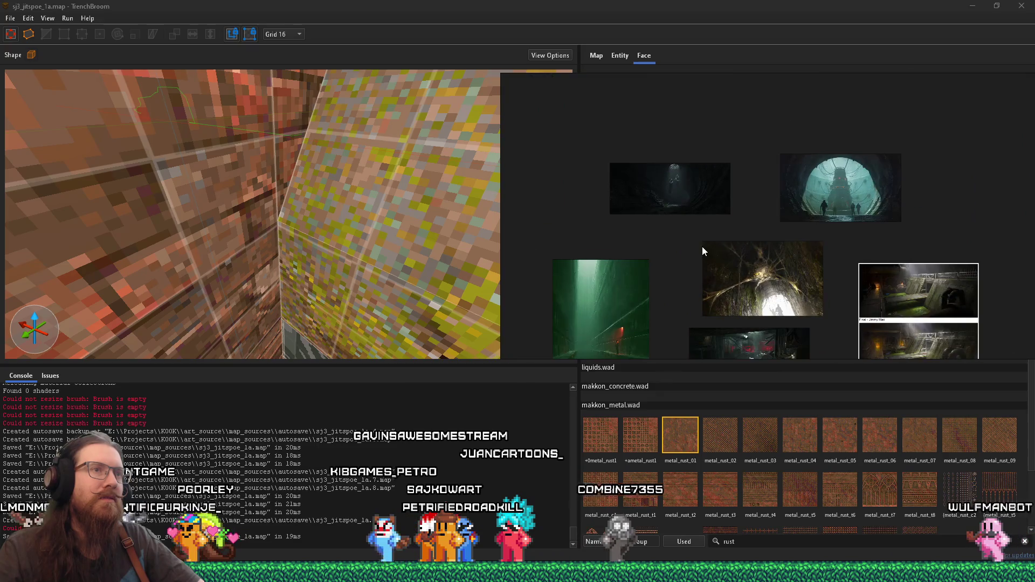
left_click_drag(692, 250, 584, 141)
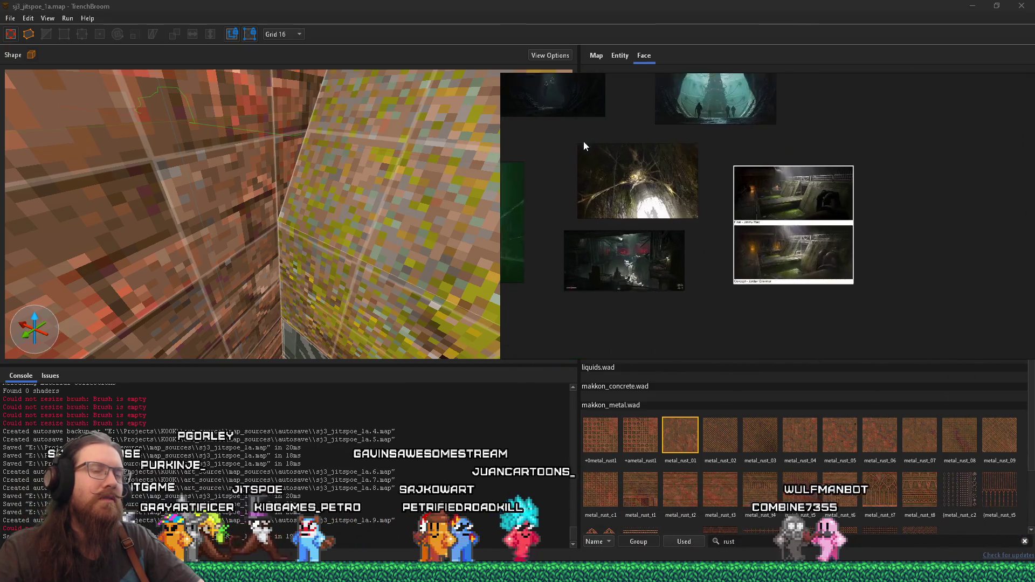
scroll(690, 248, "down", 3)
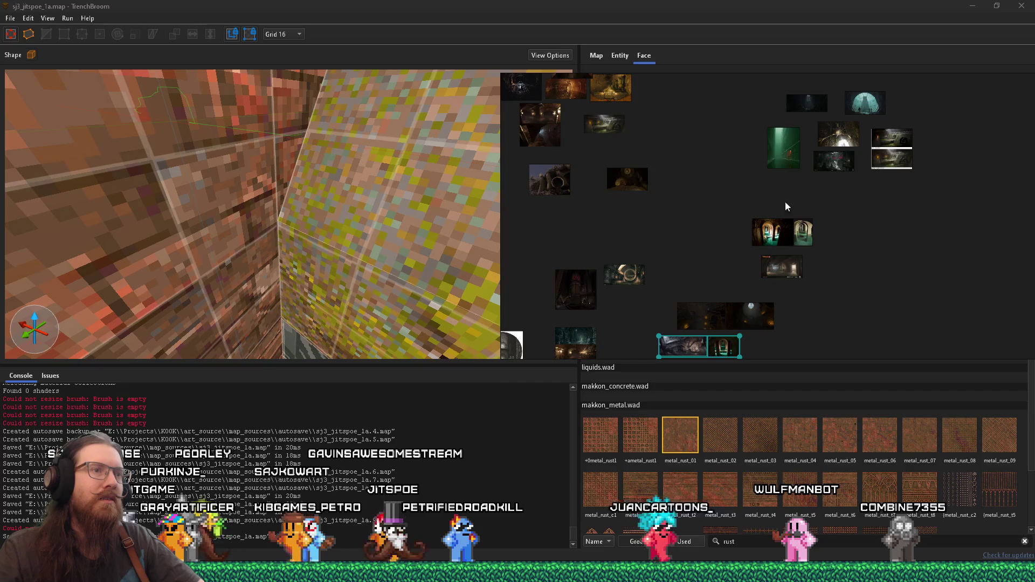
left_click(748, 253)
scroll(748, 253, "up", 3)
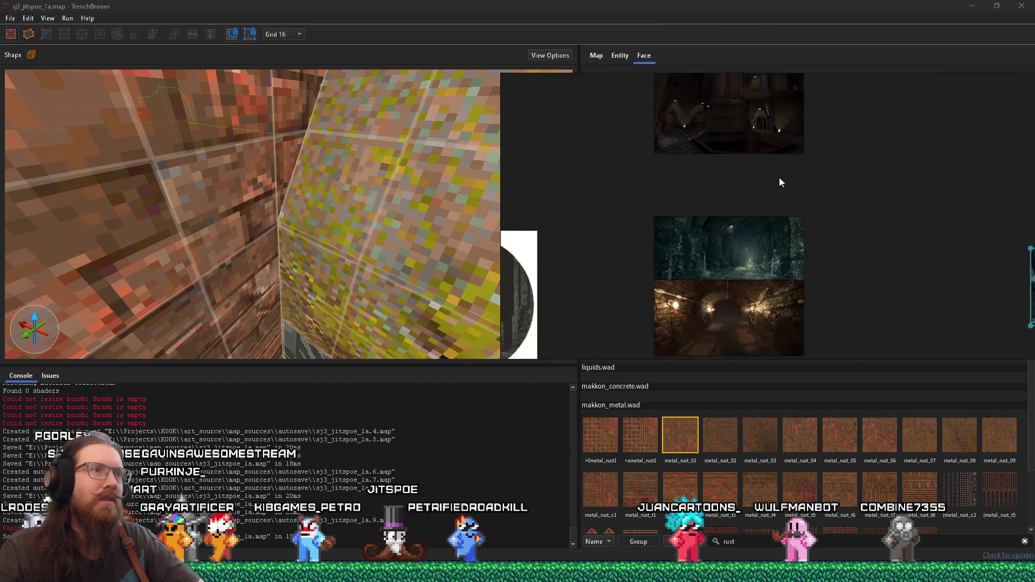
scroll(723, 260, "down", 3)
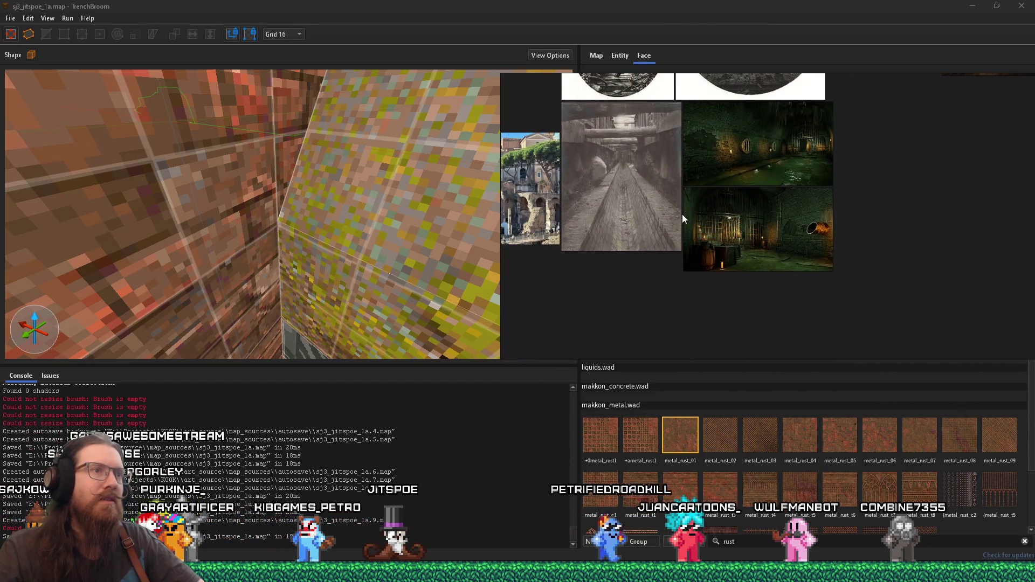
scroll(646, 199, "down", 3)
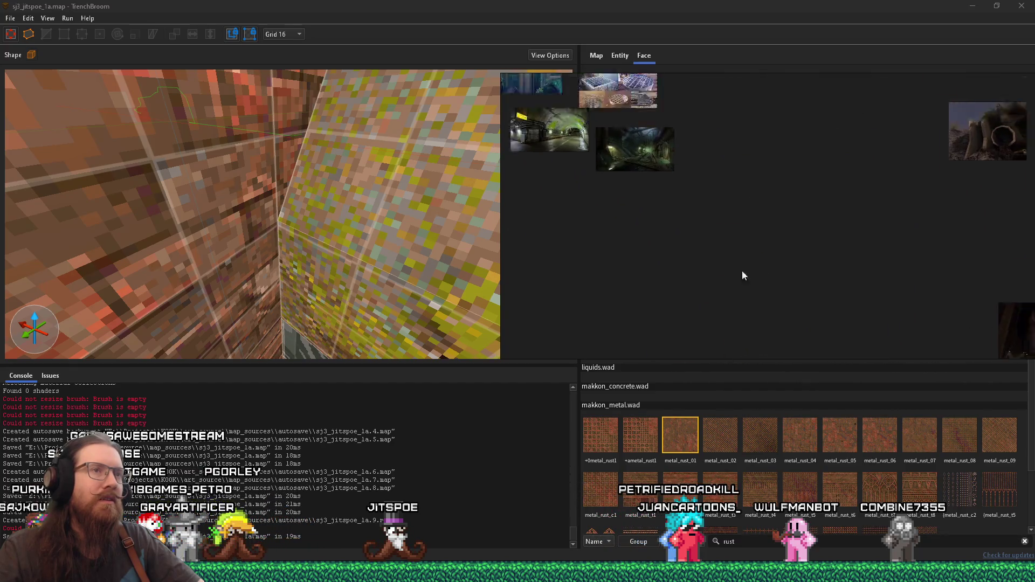
scroll(683, 247, "up", 5)
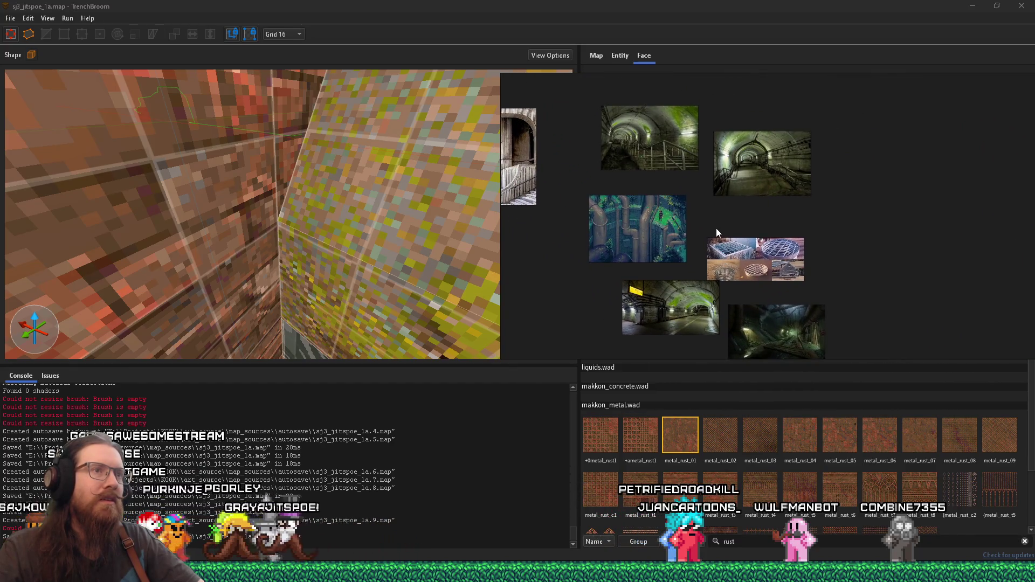
scroll(723, 158, "down", 5)
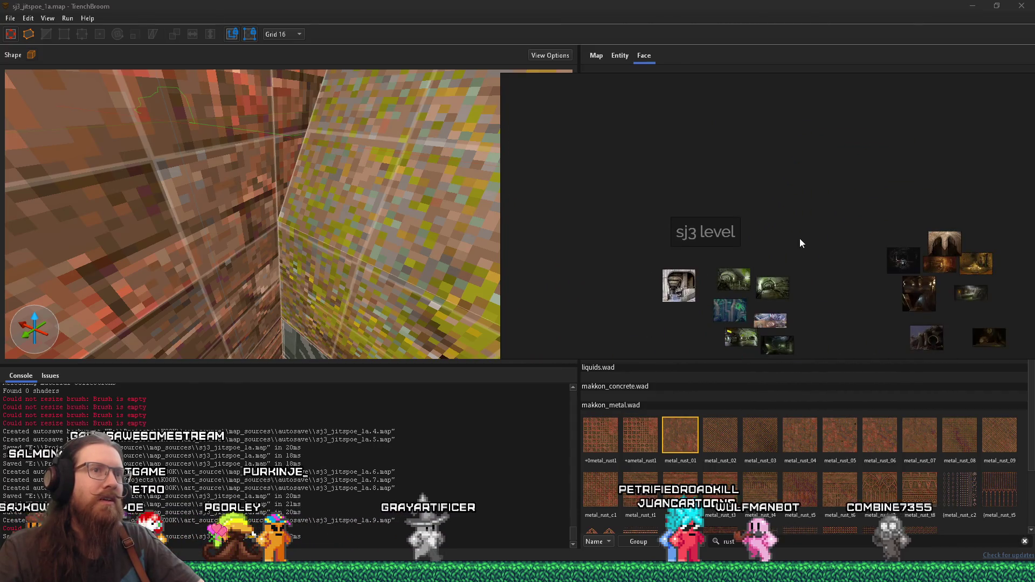
Pan across the sj3 level reference image group in PureRef and select a tunnel photo.
left_click_drag(799, 240, 638, 147)
scroll(800, 204, "up", 5)
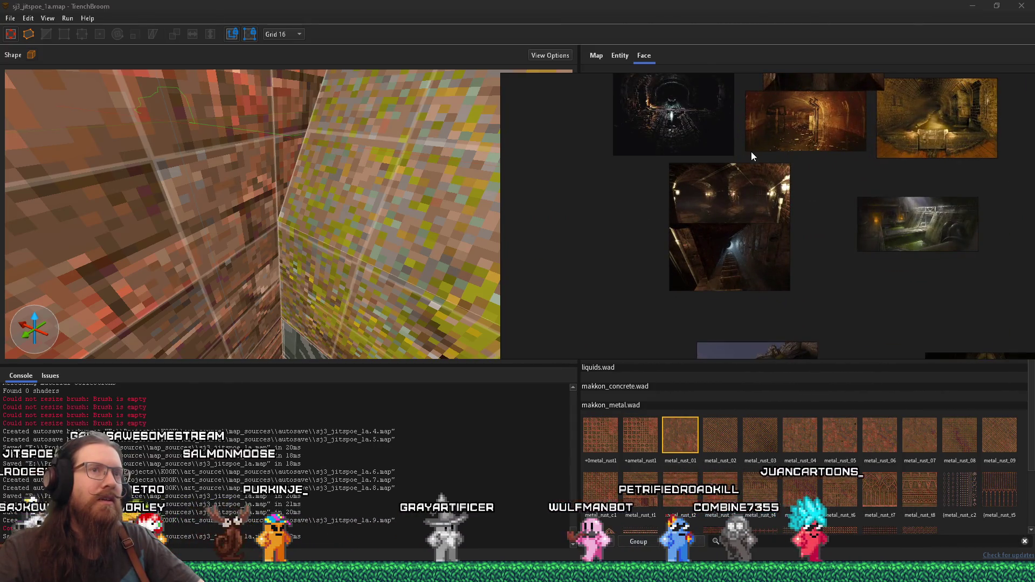
scroll(684, 150, "down", 2)
scroll(704, 183, "up", 2)
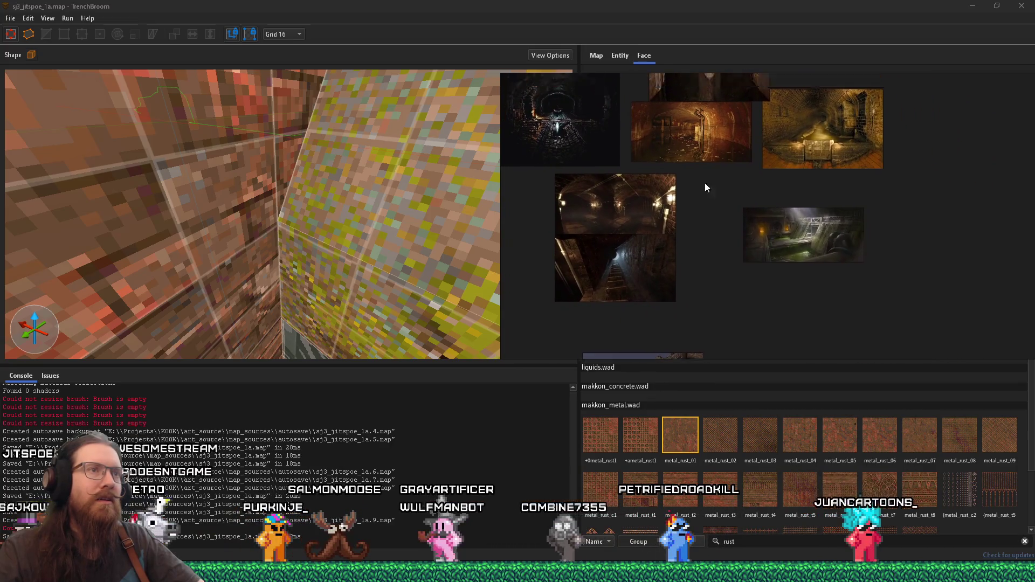
left_click(714, 223)
Centre the dark arched-tunnel photo and zoom in on its wall lamp and rusty pillar.
mouse_move(740, 232)
left_mouse_down()
mouse_move(548, 220)
mouse_move(543, 248)
mouse_move(528, 251)
left_mouse_up()
mouse_move(776, 266)
left_mouse_down()
mouse_move(705, 245)
mouse_move(723, 203)
mouse_move(845, 153)
left_mouse_up()
left_click_drag(686, 205, 806, 205)
scroll(851, 210, "up", 5)
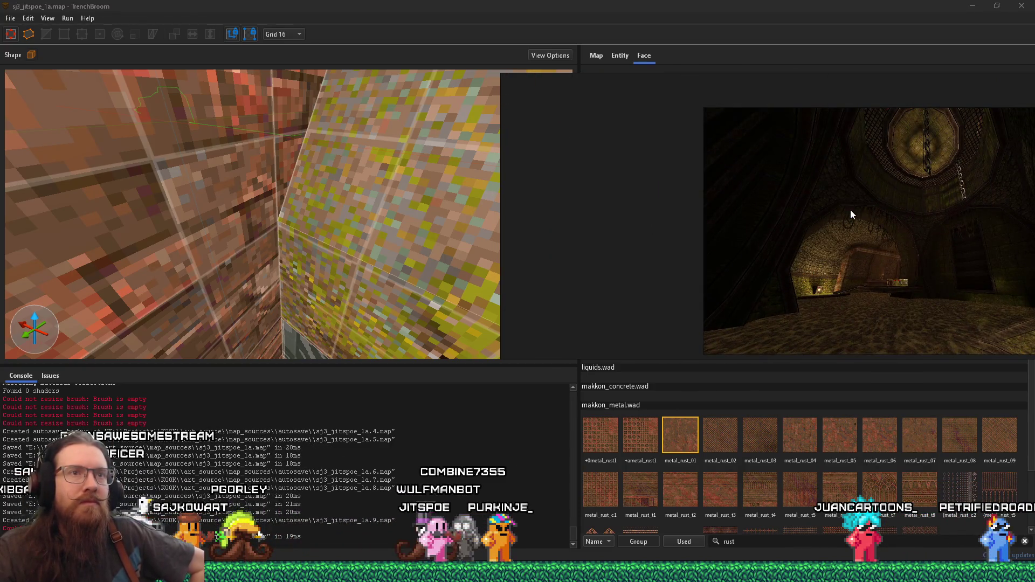
scroll(814, 277, "up", 5)
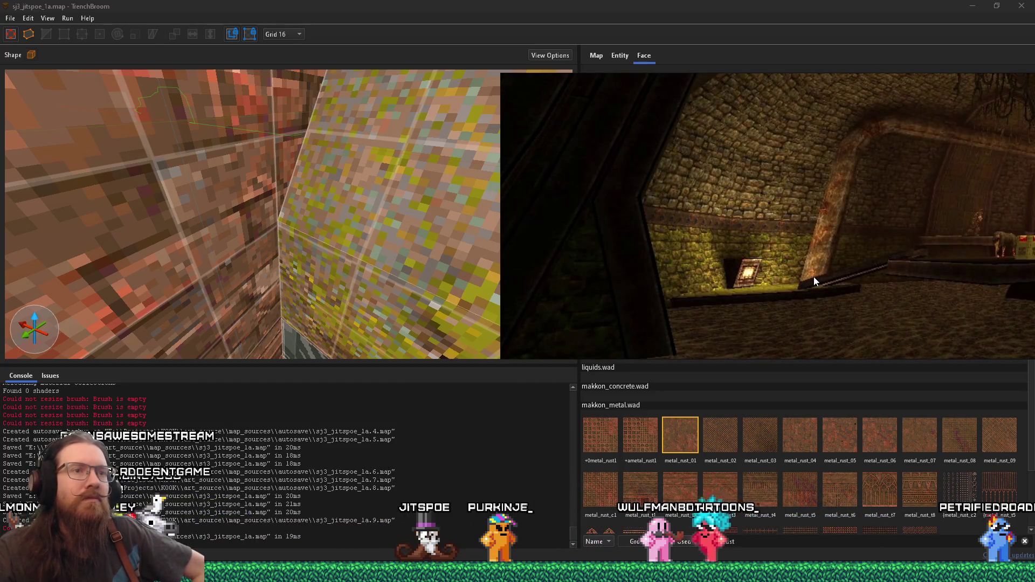
scroll(814, 276, "up", 3)
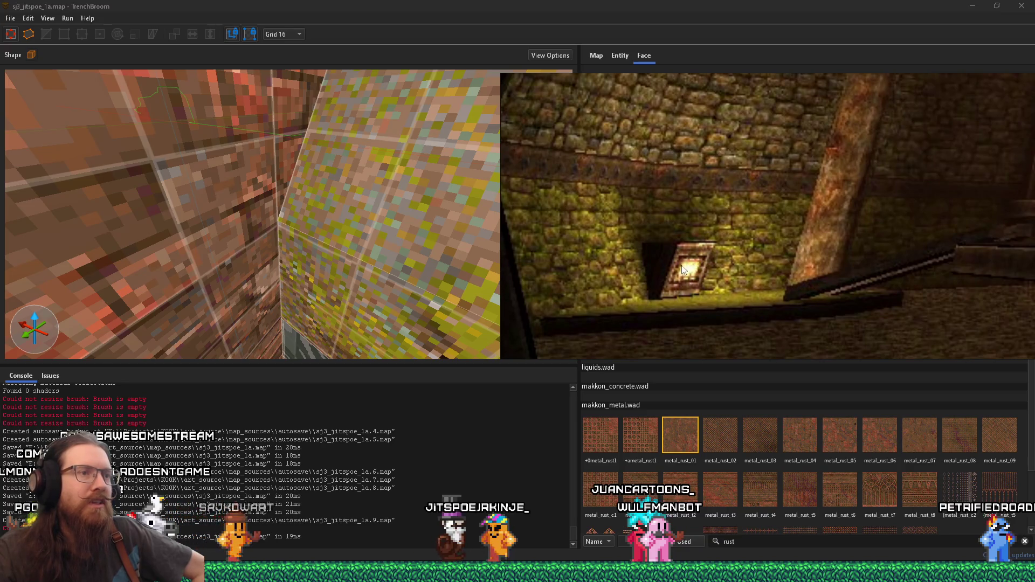
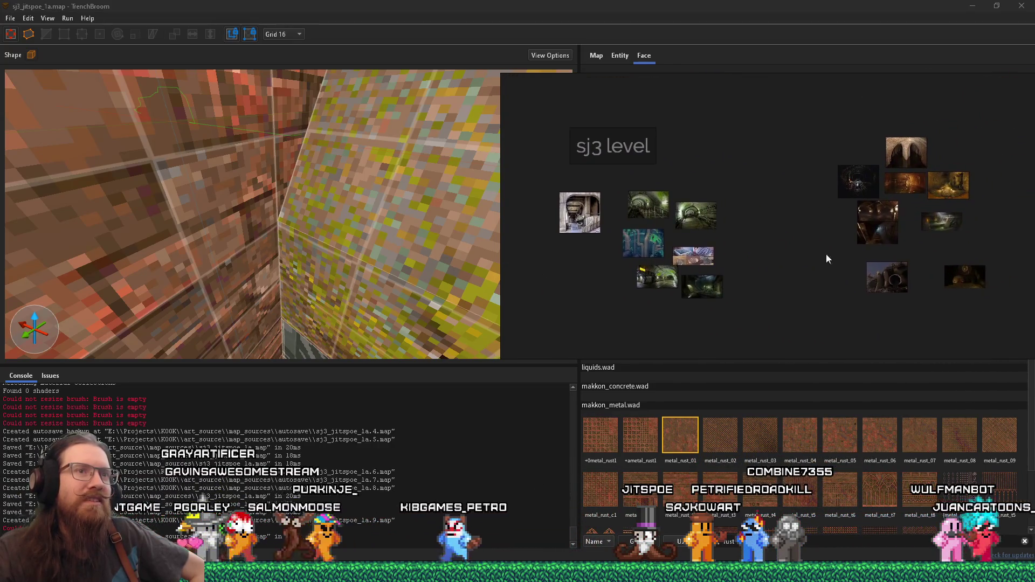
View the ladder-shaft tunnel reference full size in PureRef, then return to the TrenchBroom map.
double_click(707, 251)
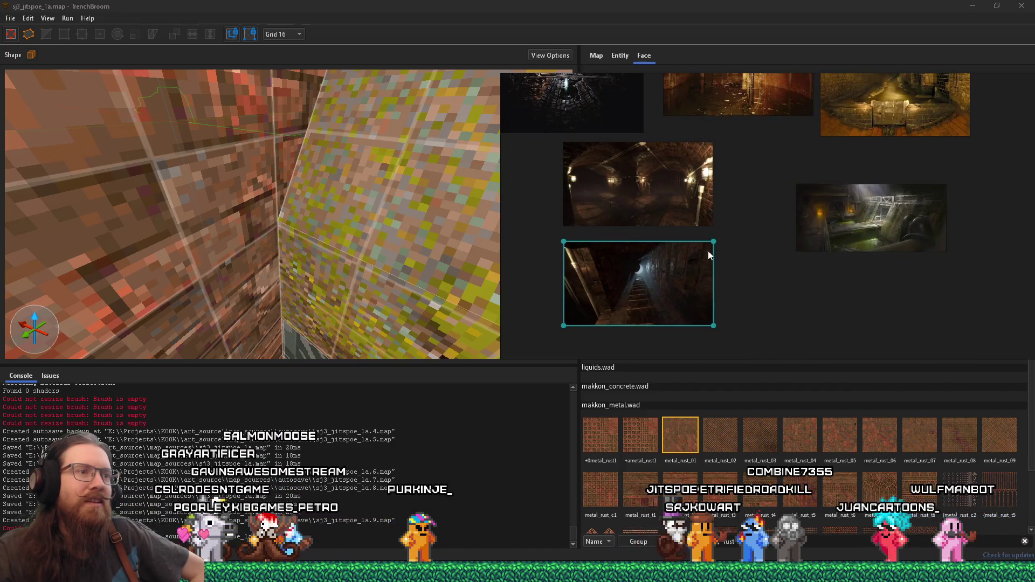
scroll(824, 208, "up", 4)
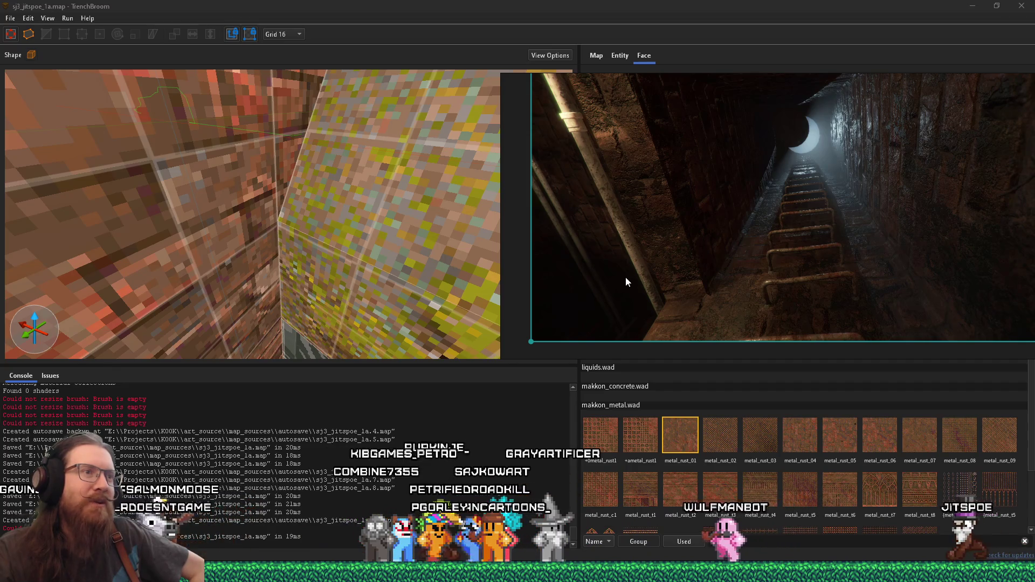
left_click(456, 272)
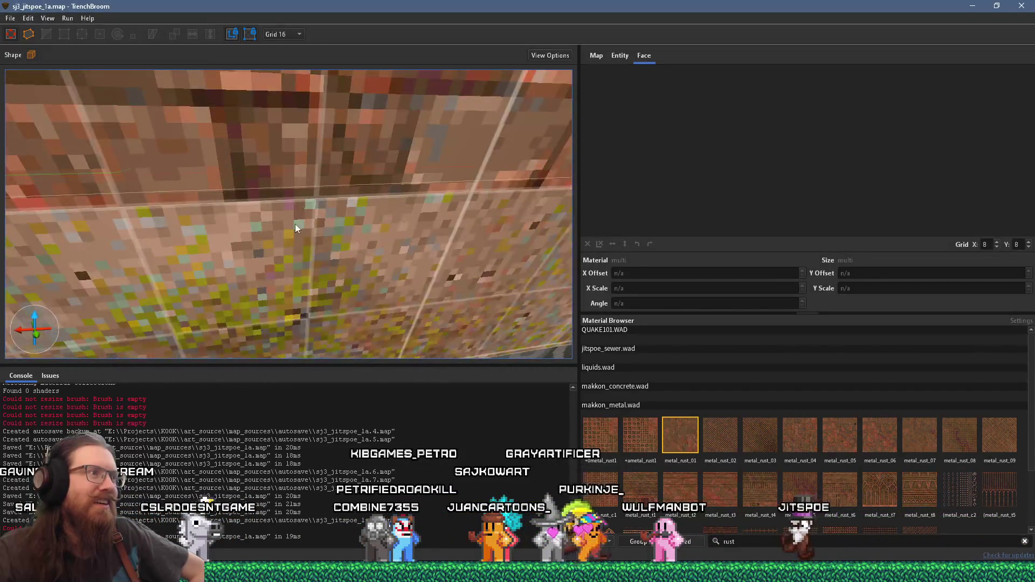
mouse_move(333, 212)
left_mouse_down()
mouse_move(487, 163)
mouse_move(431, 198)
left_mouse_up()
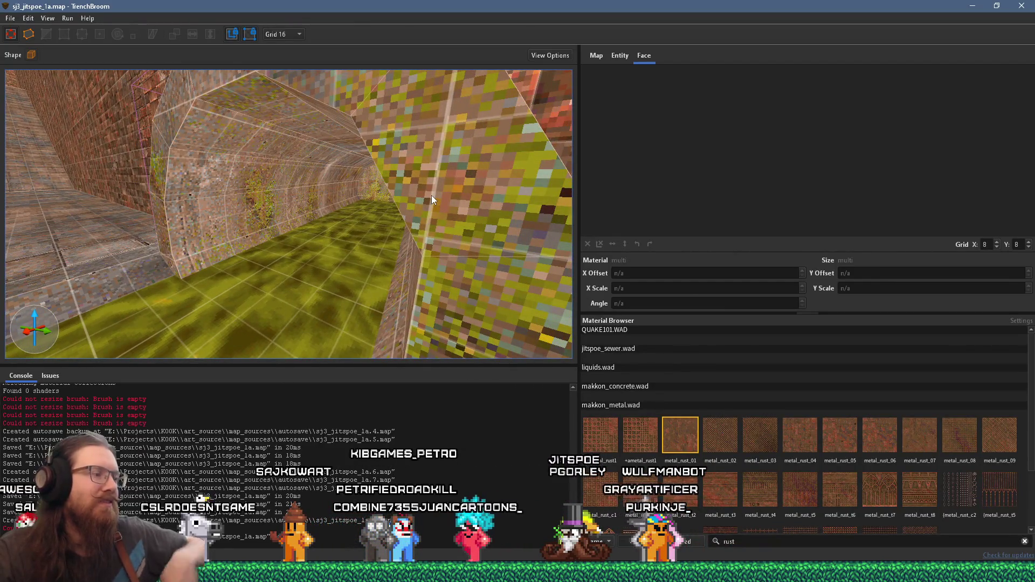
key("alt+Tab")
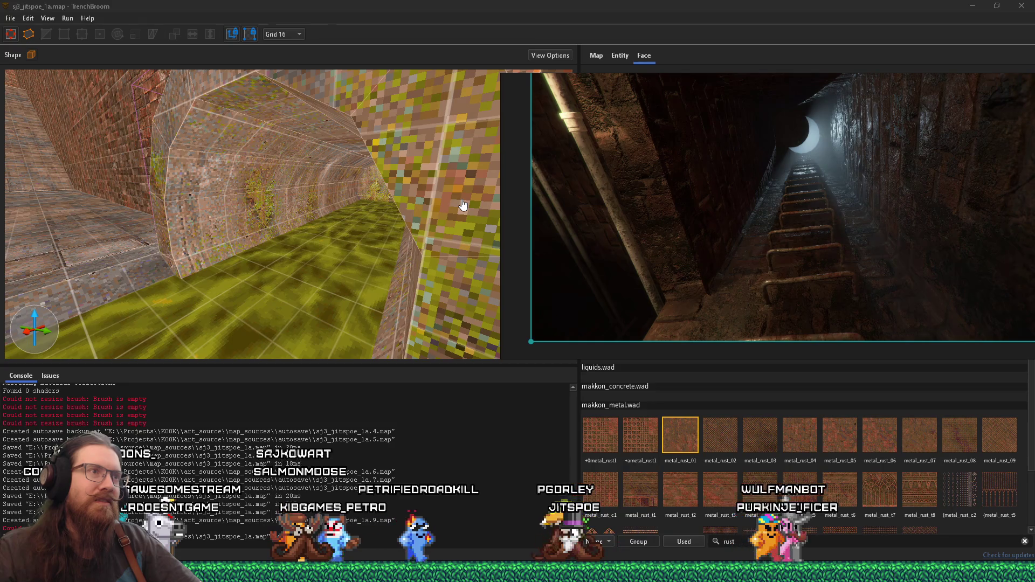
mouse_move(432, 200)
left_mouse_down()
mouse_move(359, 193)
mouse_move(416, 198)
left_mouse_up()
scroll(416, 194, "up", 2)
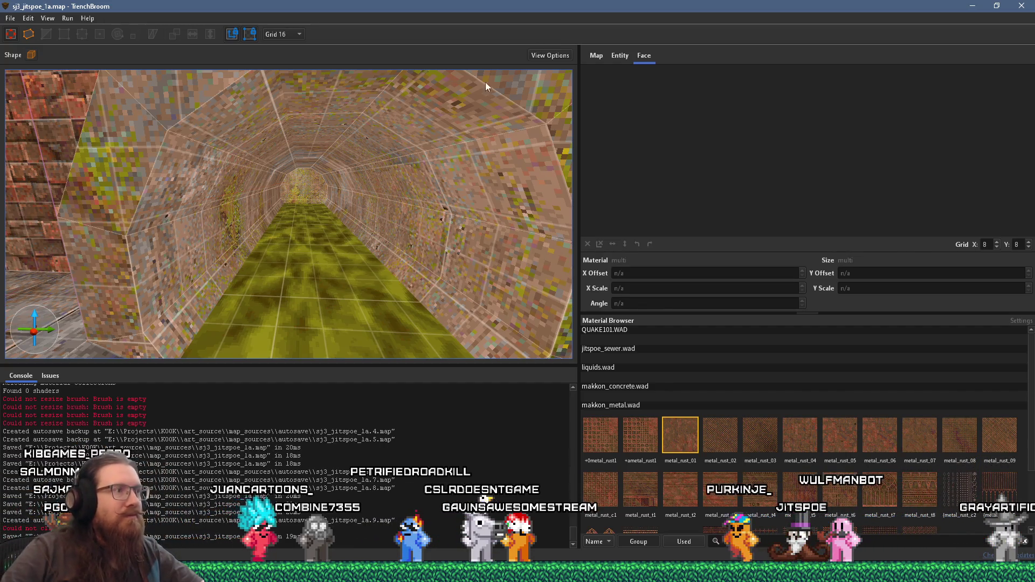
scroll(455, 215, "down", 10)
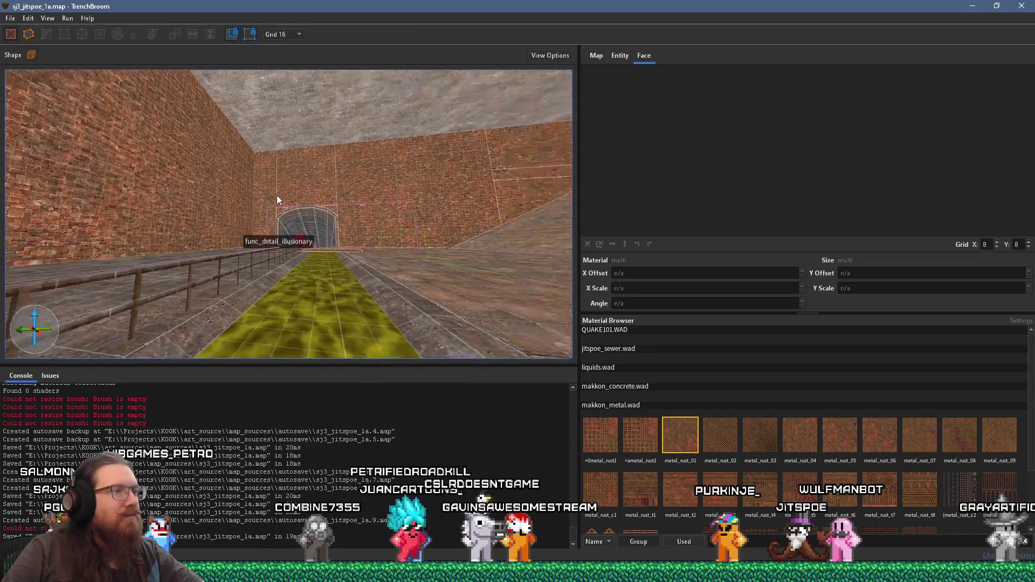
scroll(420, 213, "up", 5)
scroll(393, 212, "down", 5)
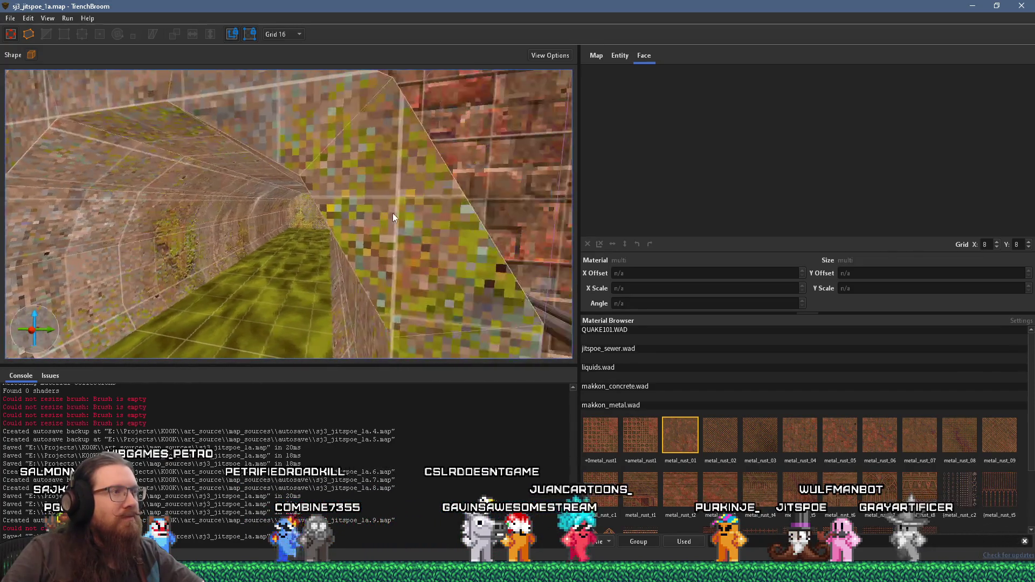
scroll(410, 211, "up", 5)
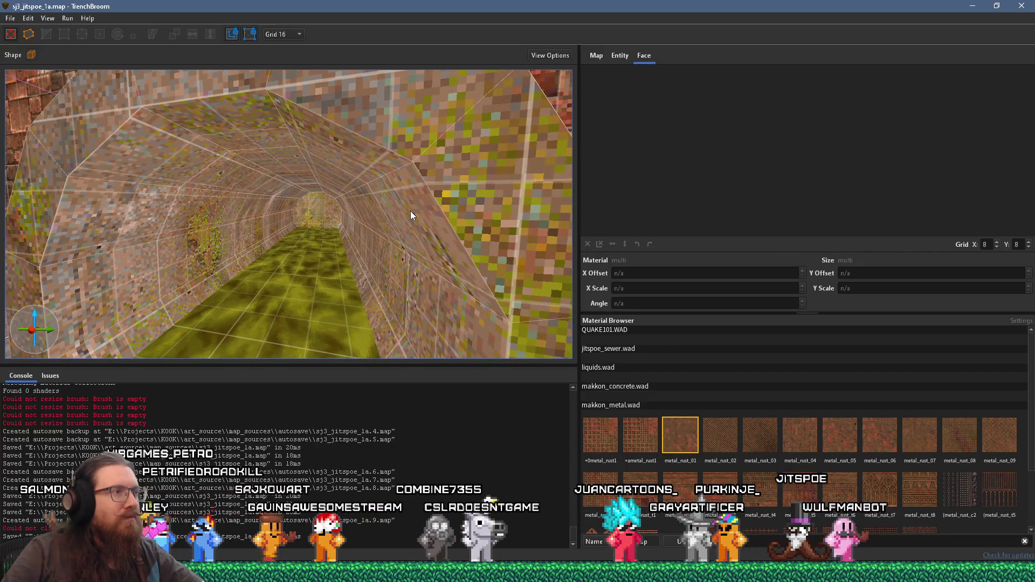
scroll(411, 208, "up", 8)
scroll(377, 210, "up", 5)
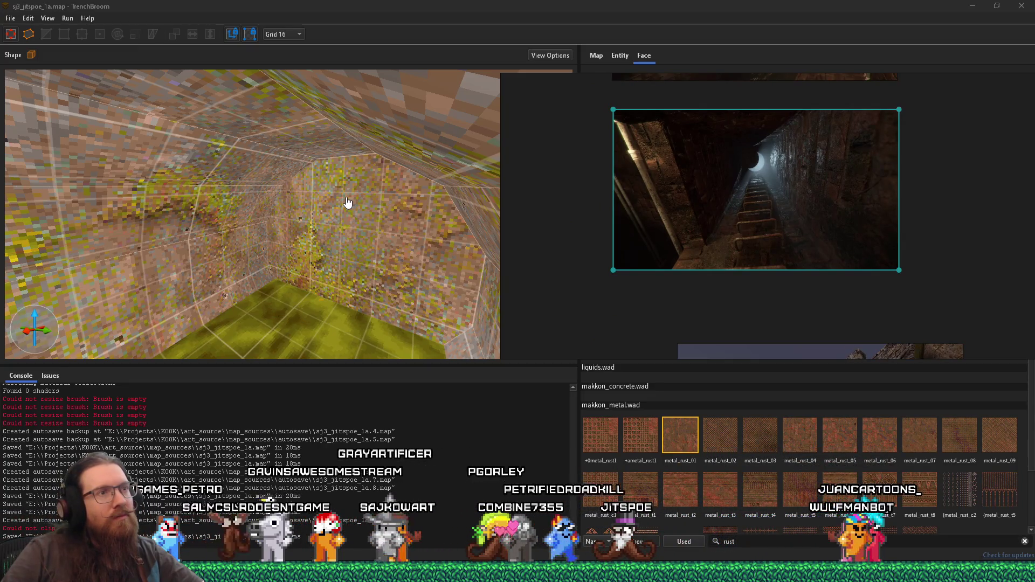
scroll(345, 200, "down", 10)
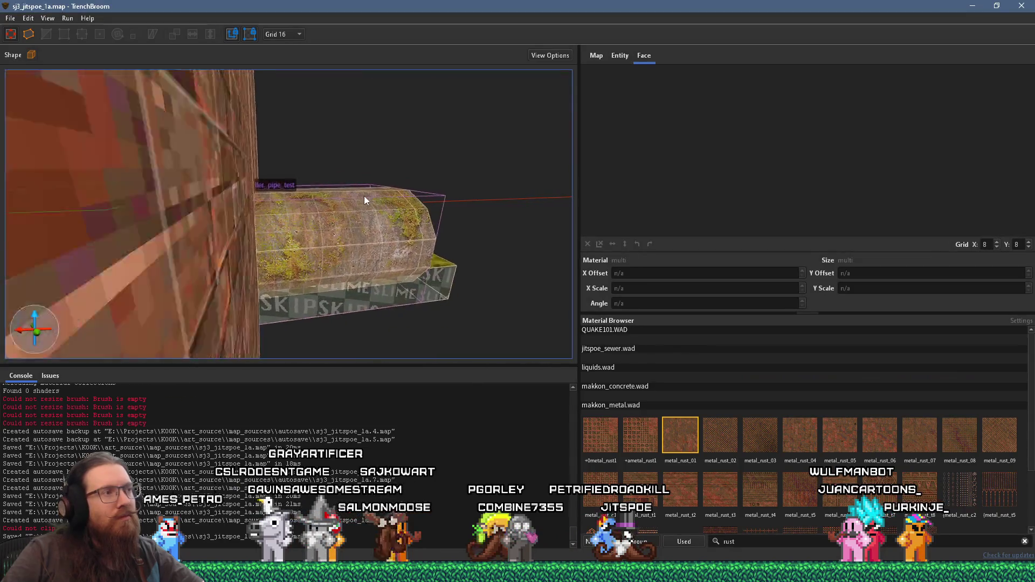
scroll(527, 179, "up", 5)
left_click_drag(527, 179, 258, 203)
scroll(258, 202, "up", 5)
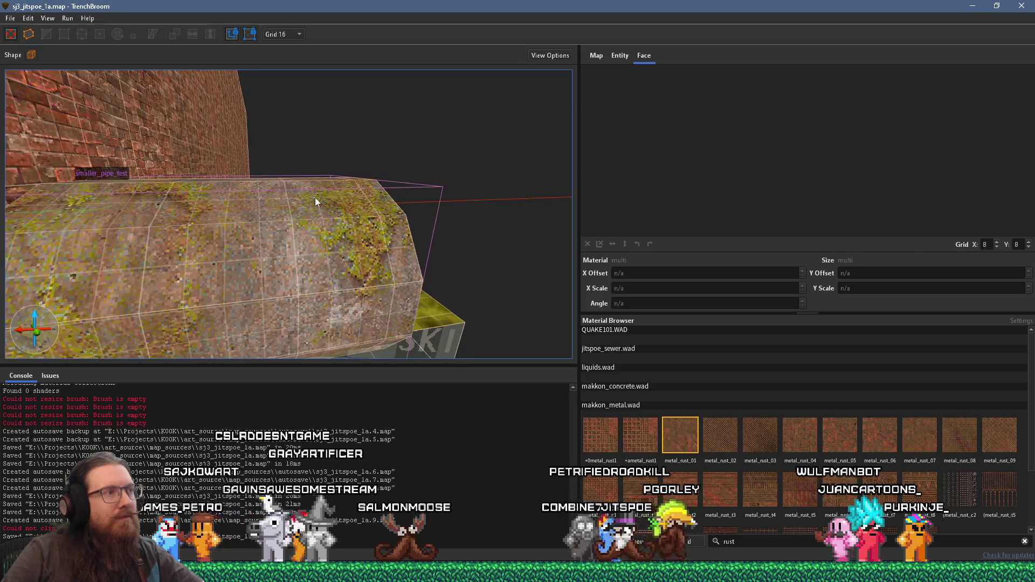
left_click(388, 215)
left_click(393, 208)
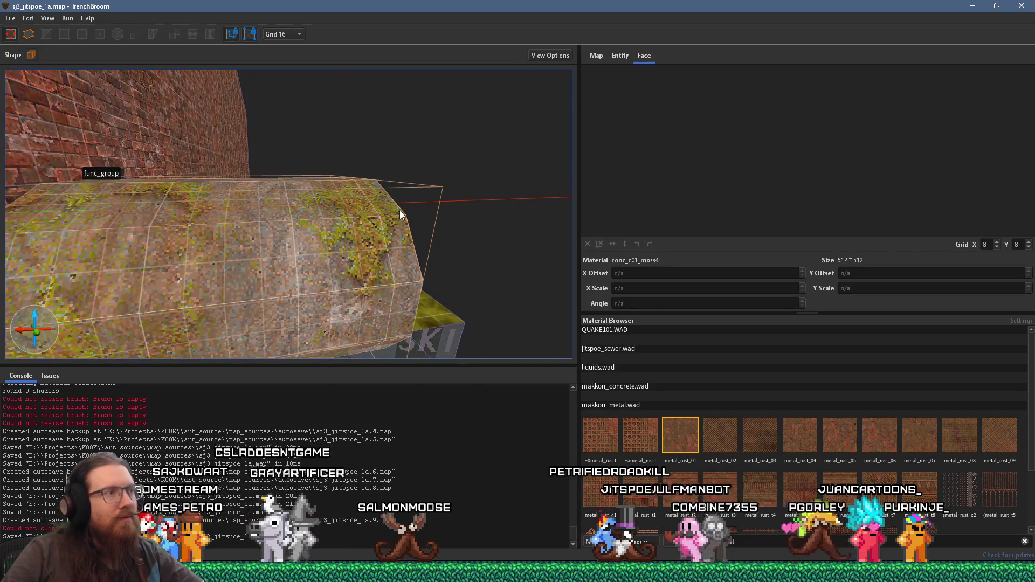
scroll(400, 210, "up", 5)
scroll(359, 215, "down", 5)
left_click(370, 235)
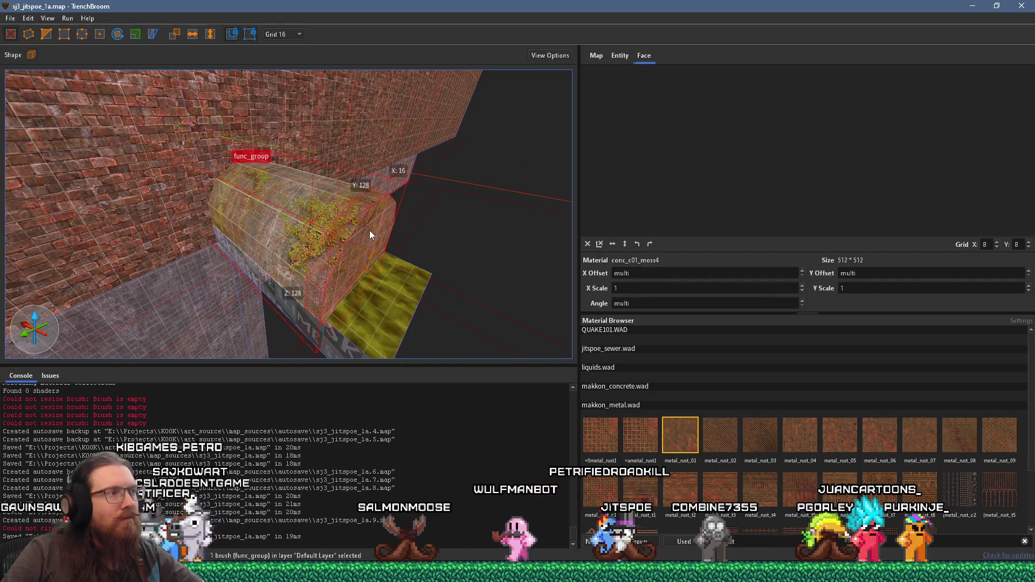
Delete the cap brush at the pipe's end and select the slime channel brush.
key("Delete")
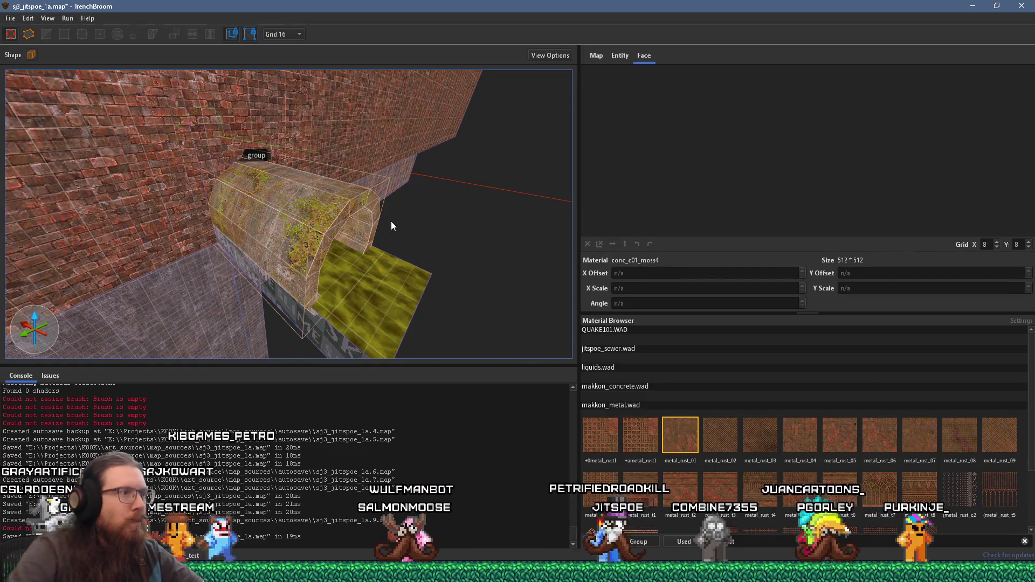
mouse_move(344, 228)
left_mouse_down()
mouse_move(212, 144)
mouse_move(253, 158)
mouse_move(275, 185)
mouse_move(215, 209)
mouse_move(266, 170)
left_mouse_up()
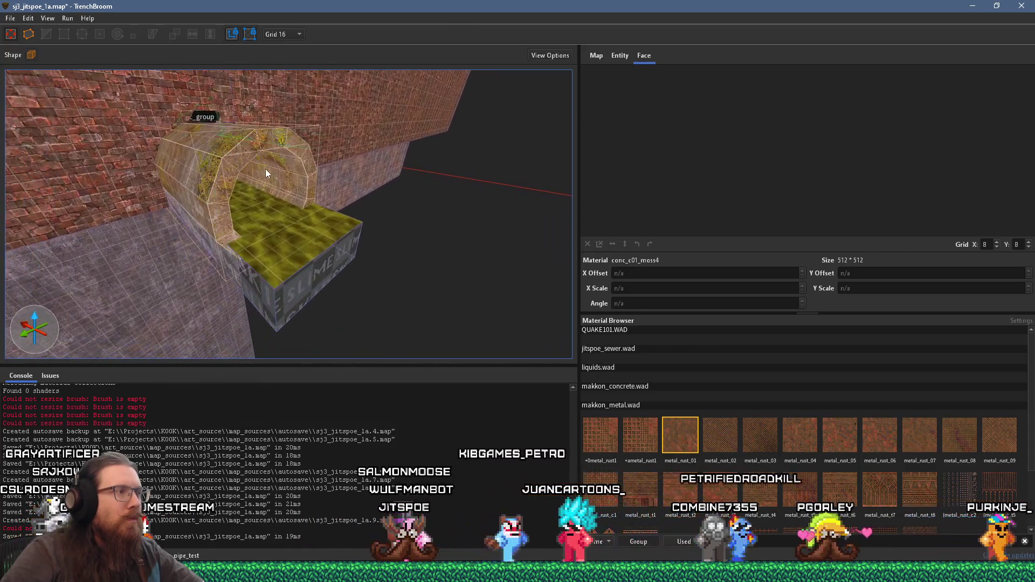
left_click(313, 267)
Orbit around the slime channel and select the strip at the foot of the brick wall.
mouse_move(312, 267)
left_mouse_down()
mouse_move(394, 238)
mouse_move(336, 266)
mouse_move(476, 183)
mouse_move(439, 212)
mouse_move(267, 247)
mouse_move(215, 233)
mouse_move(306, 302)
mouse_move(289, 341)
mouse_move(268, 259)
mouse_move(293, 282)
left_mouse_up()
scroll(293, 282, "down", 3)
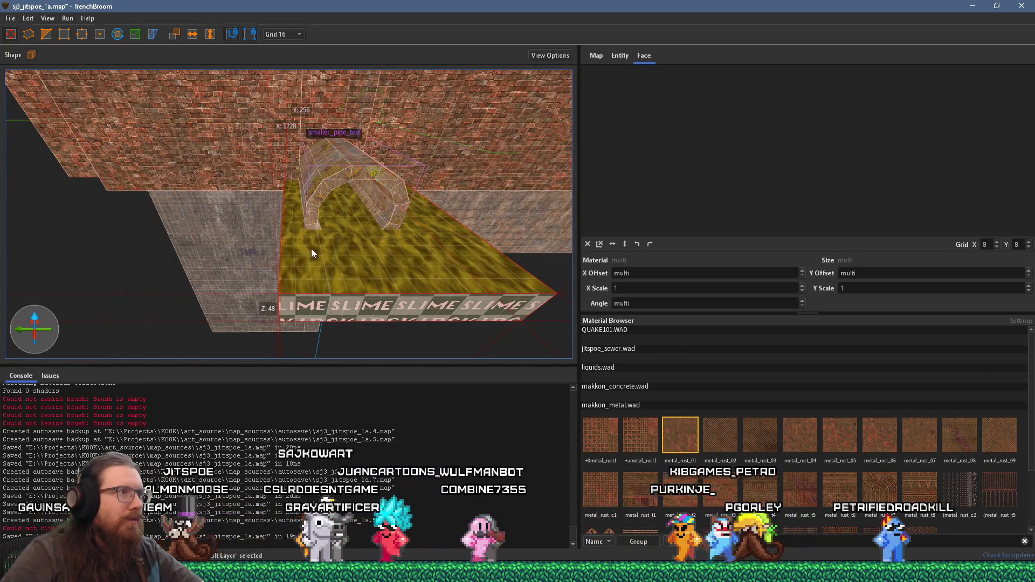
left_click_drag(313, 241, 141, 281)
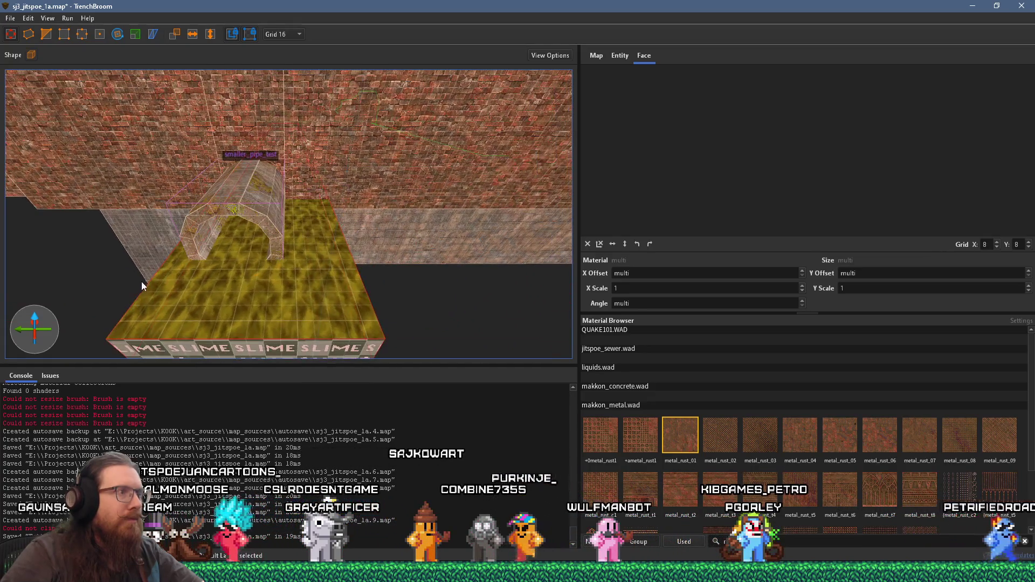
left_click_drag(295, 190, 290, 187)
scroll(290, 187, "up", 5)
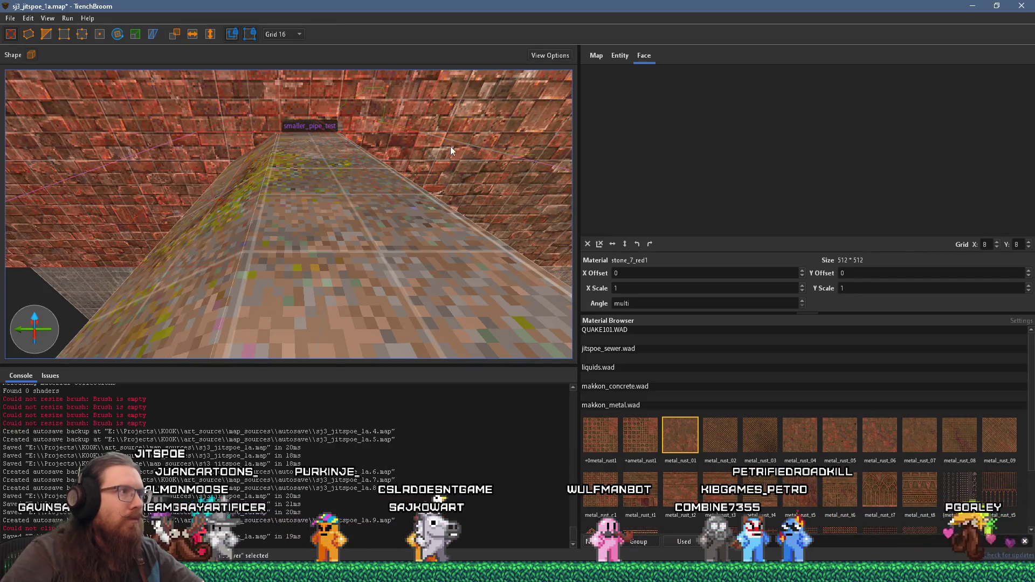
scroll(458, 146, "down", 5)
scroll(351, 153, "down", 5)
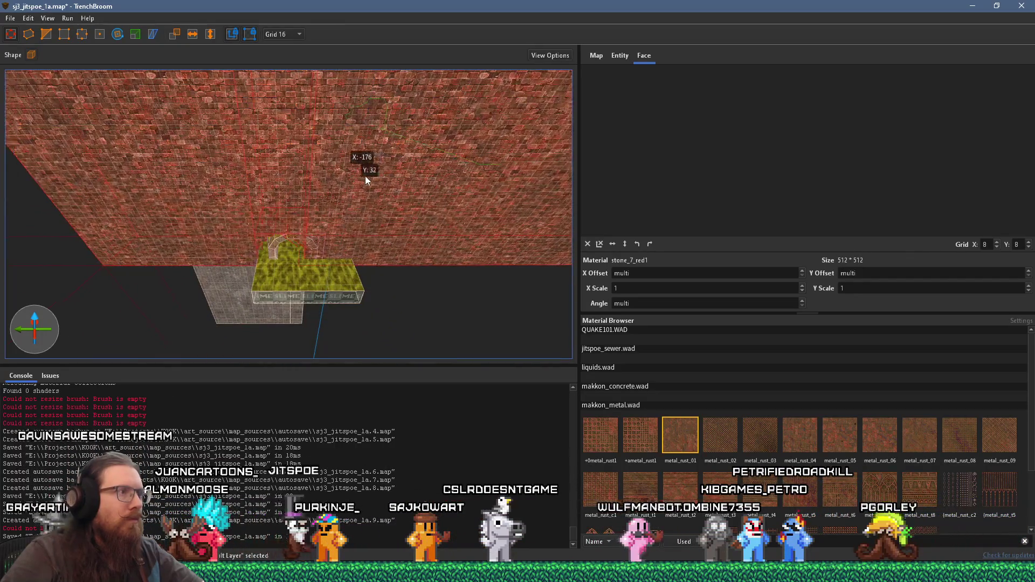
scroll(378, 171, "down", 2)
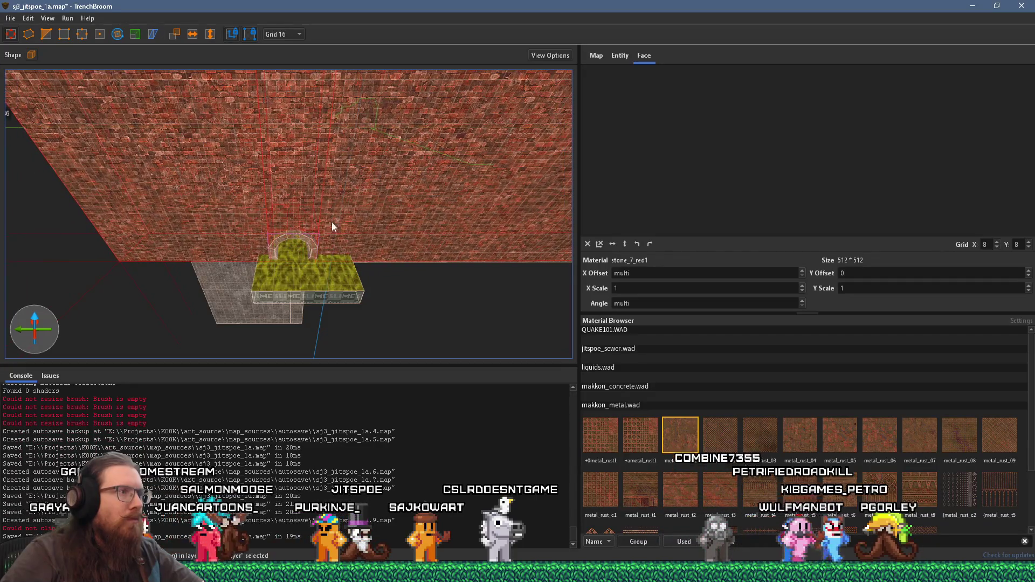
scroll(315, 164, "up", 5)
scroll(318, 143, "up", 8)
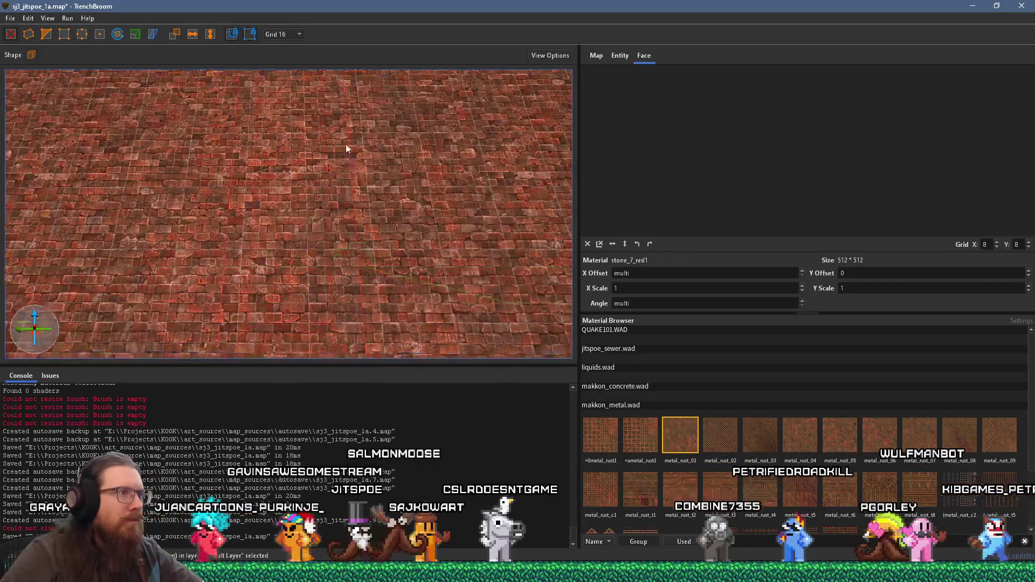
scroll(322, 70, "down", 5)
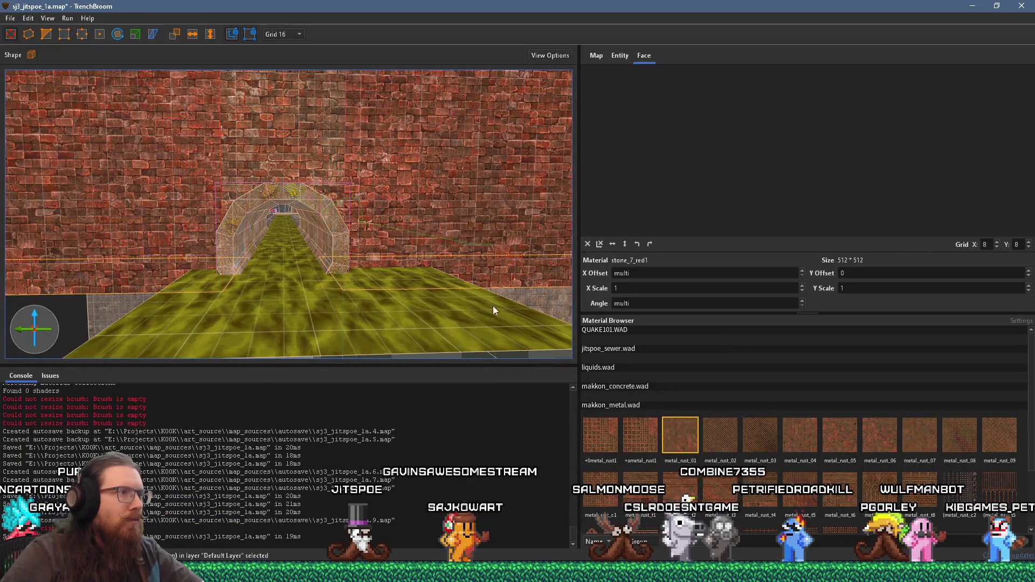
left_click(517, 261)
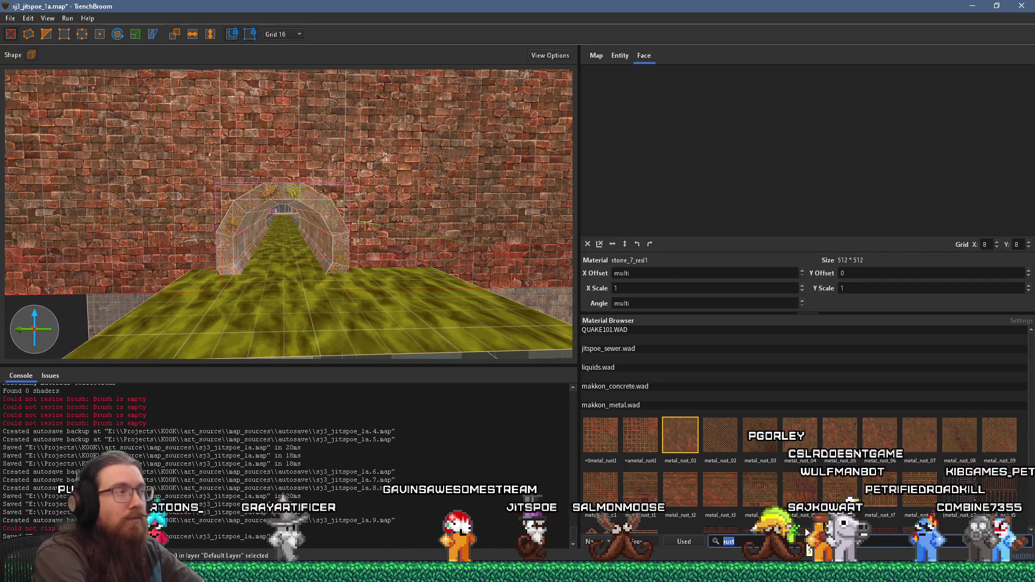
Texture the wall-foot strip with stone_7_moss1, found by filtering materials for 'stone'.
type("stone")
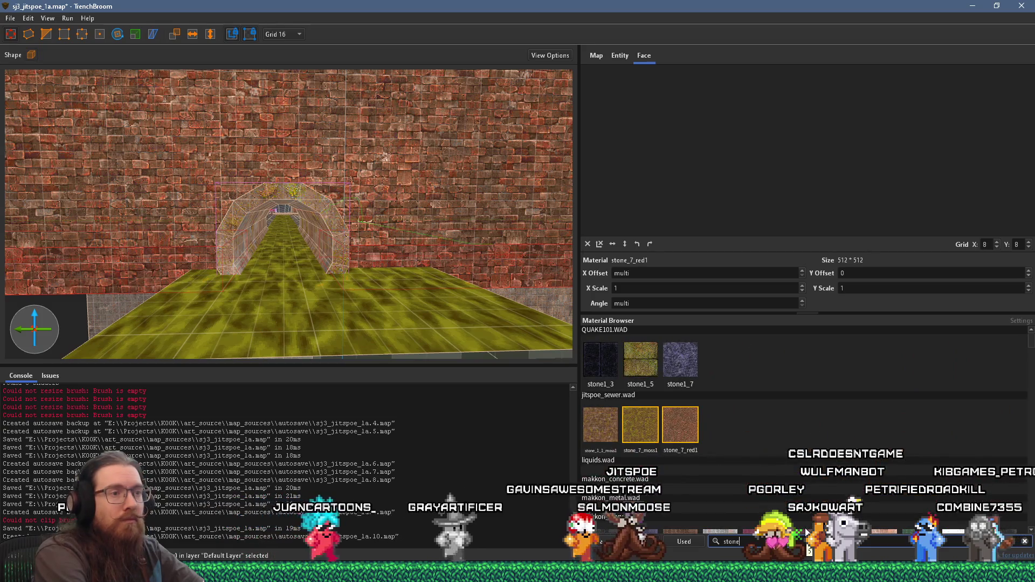
left_click(639, 425)
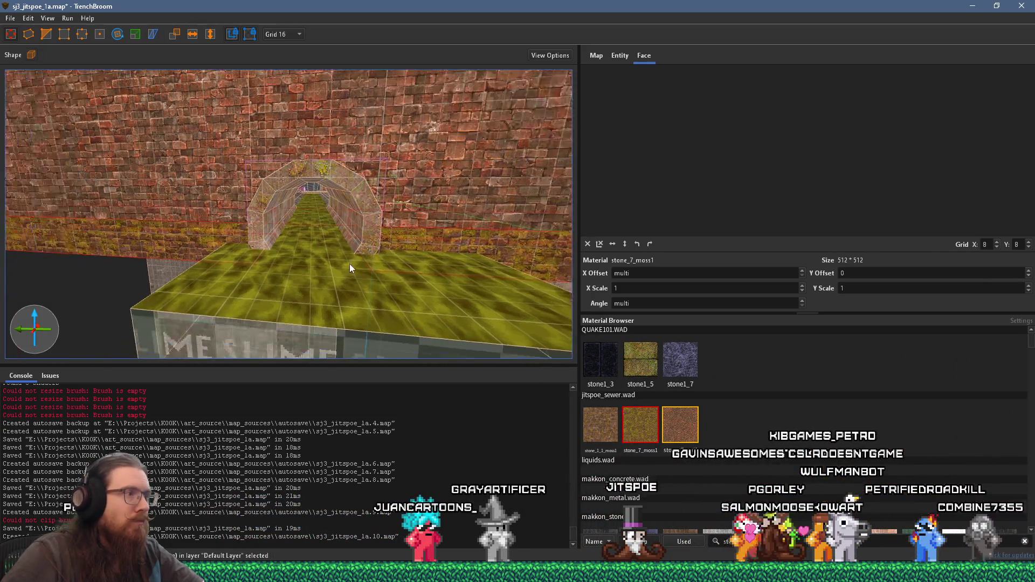
scroll(351, 267, "up", 2)
Stretch the small brush beside the tunnel to 128 units along Y.
mouse_move(356, 252)
left_mouse_down()
mouse_move(412, 279)
mouse_move(400, 285)
left_mouse_up()
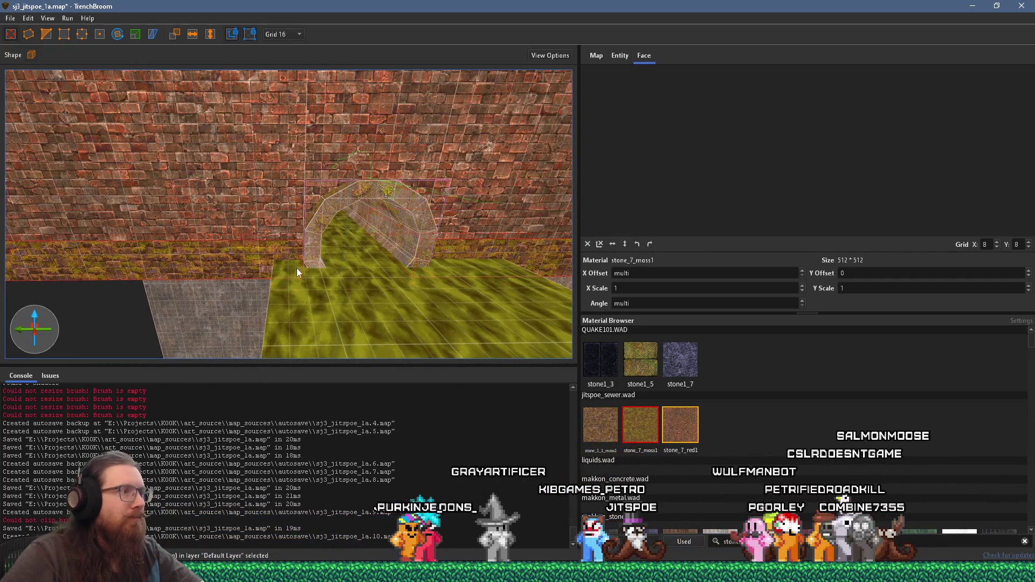
mouse_move(269, 257)
left_mouse_down()
mouse_move(260, 261)
mouse_move(296, 257)
mouse_move(150, 273)
mouse_move(235, 247)
mouse_move(336, 279)
mouse_move(308, 259)
left_mouse_up()
mouse_move(278, 291)
left_mouse_down()
mouse_move(180, 249)
mouse_move(264, 231)
mouse_move(327, 170)
mouse_move(273, 169)
mouse_move(284, 198)
mouse_move(315, 178)
mouse_move(176, 237)
mouse_move(149, 240)
mouse_move(136, 221)
mouse_move(160, 229)
mouse_move(209, 280)
mouse_move(189, 284)
mouse_move(198, 267)
mouse_move(256, 263)
mouse_move(299, 174)
mouse_move(257, 223)
mouse_move(327, 238)
mouse_move(280, 235)
left_mouse_up()
mouse_move(281, 277)
left_mouse_down()
mouse_move(279, 263)
mouse_move(376, 271)
mouse_move(229, 361)
mouse_move(299, 312)
mouse_move(134, 285)
mouse_move(37, 245)
mouse_move(111, 237)
mouse_move(32, 205)
mouse_move(67, 241)
mouse_move(143, 238)
mouse_move(66, 255)
mouse_move(247, 189)
left_mouse_up()
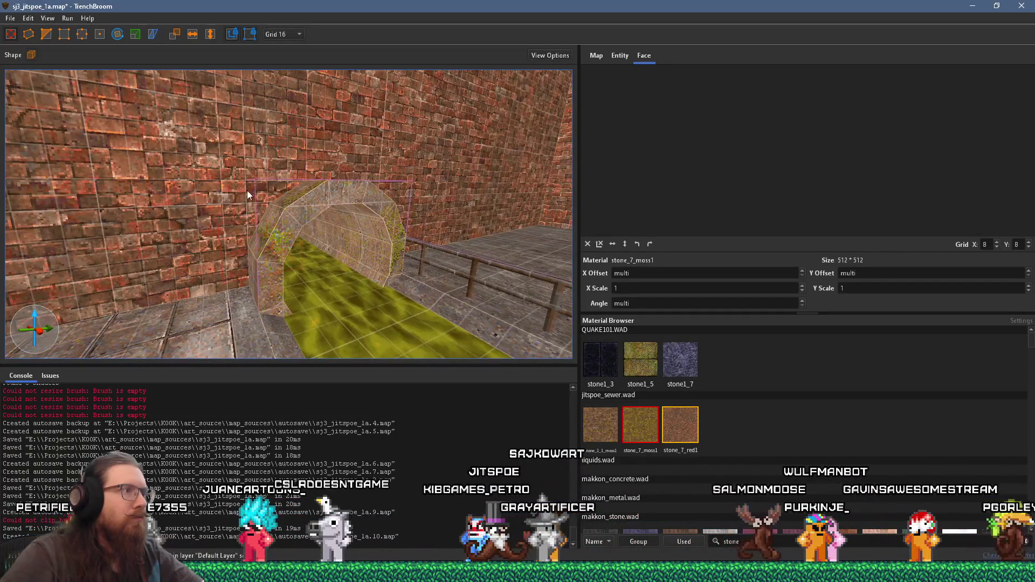
Apply stone_7_moss1 to the tunnel arch's inner faces instead of red brick.
left_click(406, 204)
left_click_drag(386, 205, 316, 242)
left_click(276, 217)
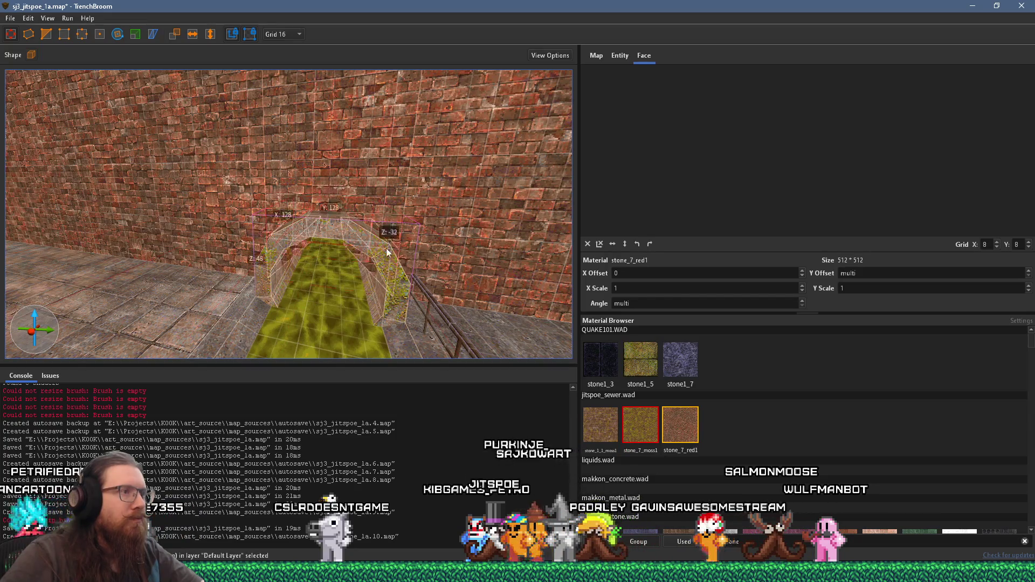
double_click(380, 291, "shift")
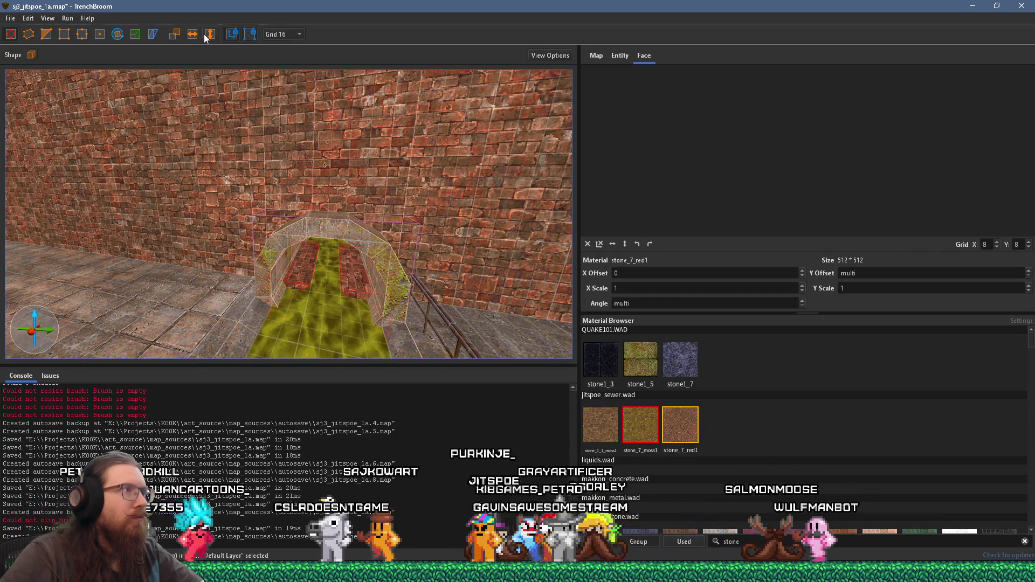
left_click(640, 423)
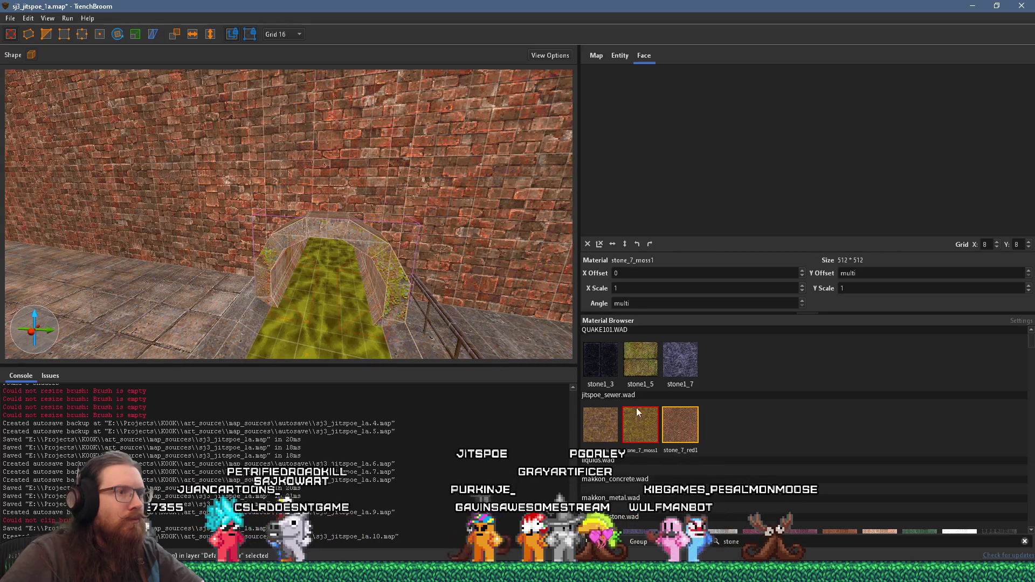
scroll(437, 240, "up", 10)
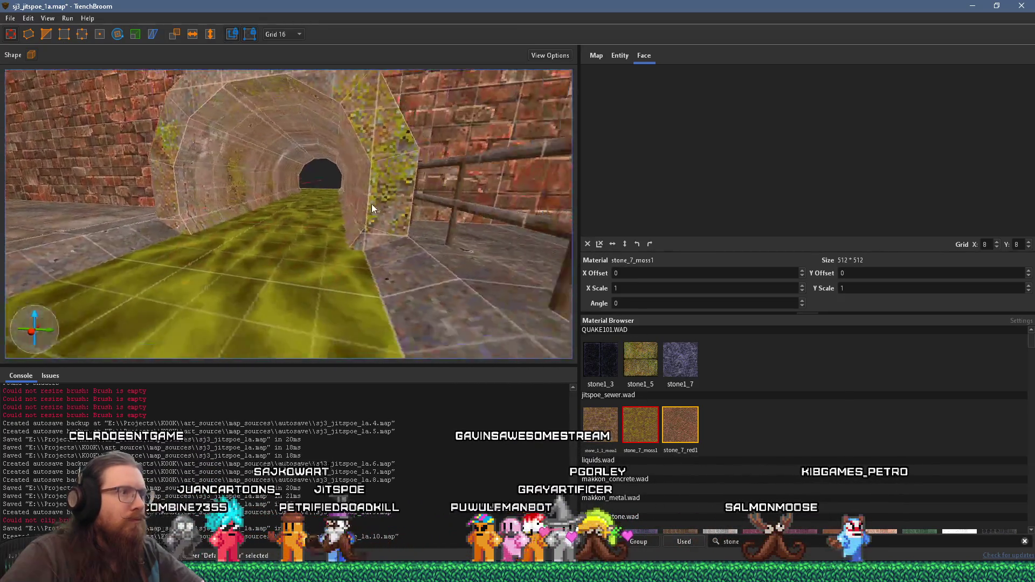
scroll(245, 238, "down", 10)
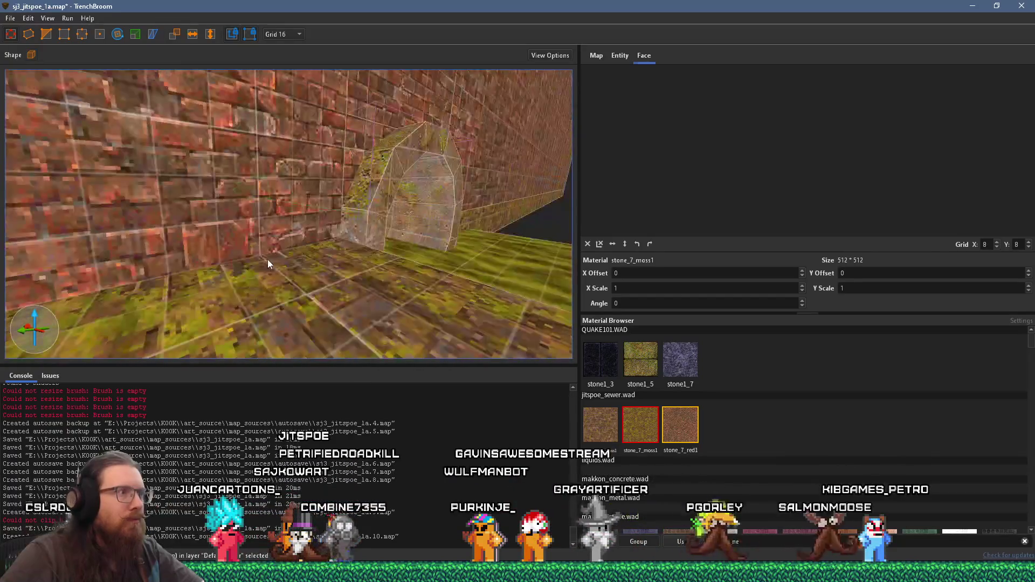
scroll(194, 200, "up", 5)
Inspect the tunnel brush's mossy faces and look down the length of the tunnel.
left_click(267, 225)
scroll(276, 236, "up", 6)
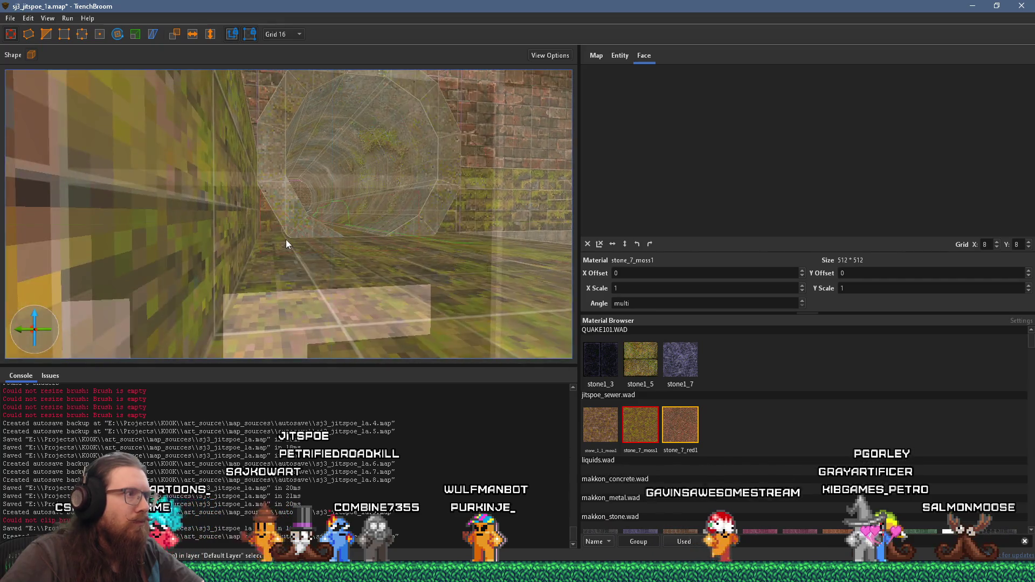
scroll(301, 237, "down", 8)
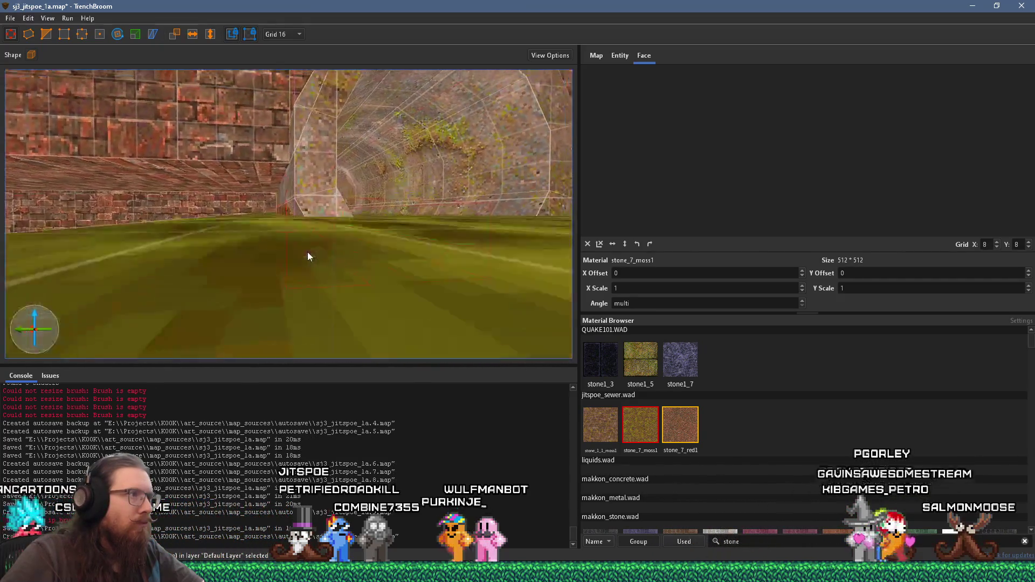
scroll(309, 282, "up", 10)
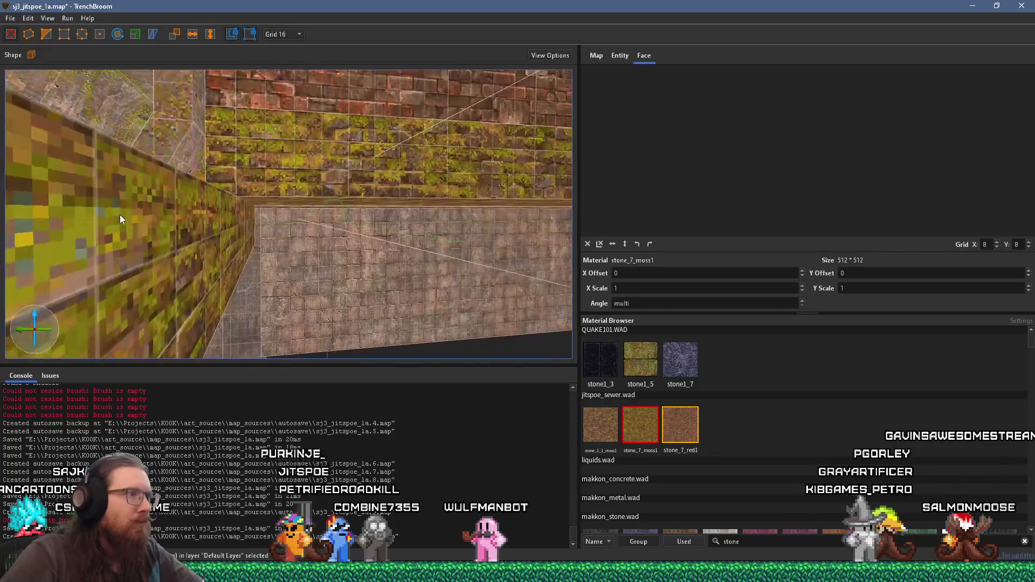
mouse_move(154, 243)
left_mouse_down()
mouse_move(247, 216)
mouse_move(231, 284)
left_mouse_up()
scroll(212, 283, "up", 5)
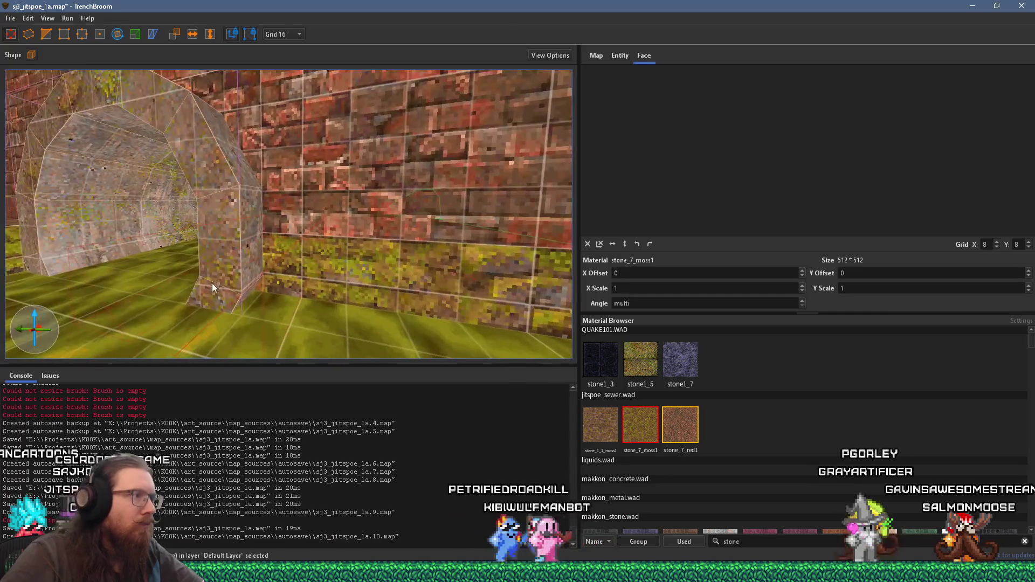
left_click(303, 226, "shift")
scroll(305, 230, "up", 3)
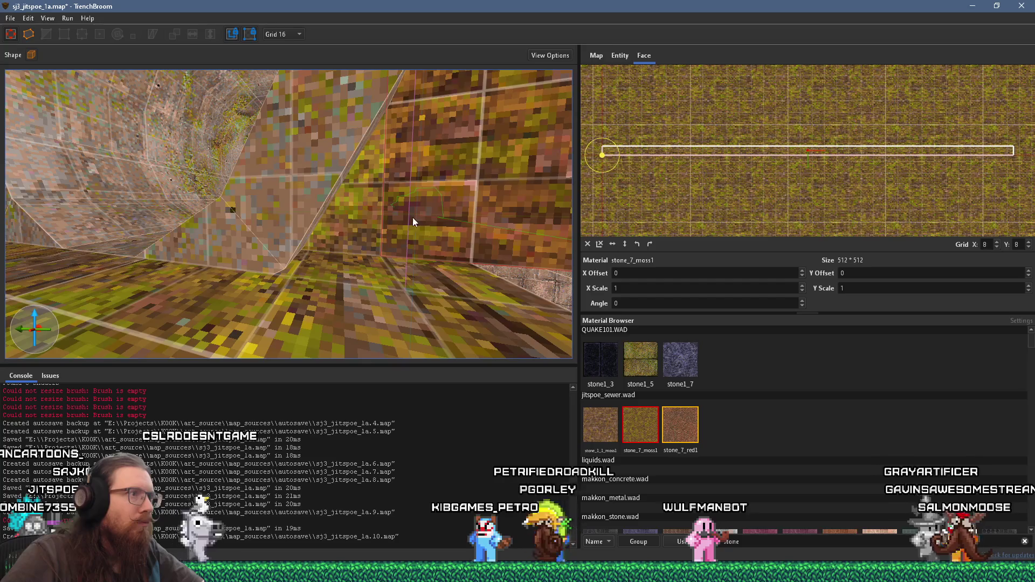
scroll(357, 231, "up", 5)
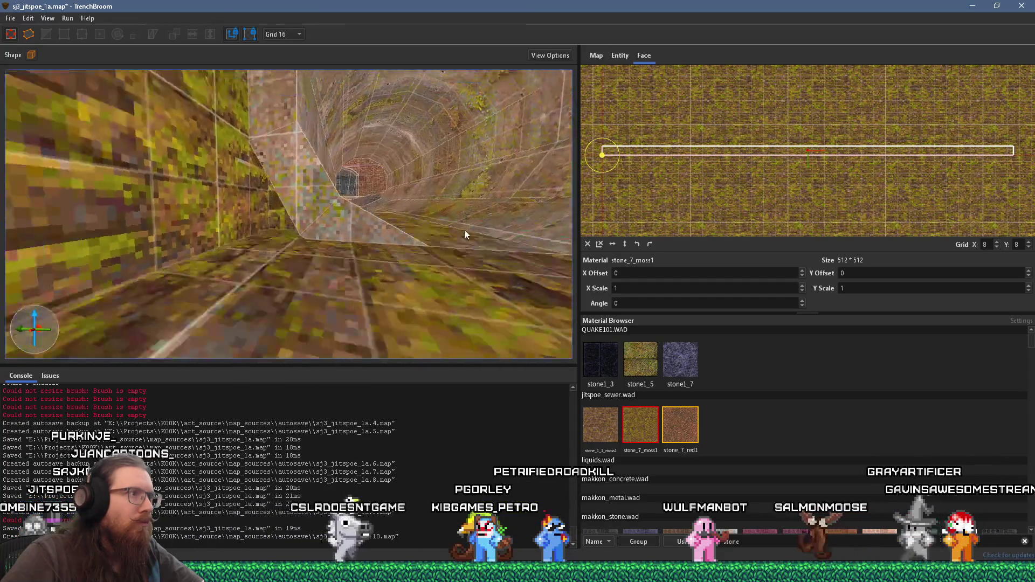
scroll(465, 251, "down", 5)
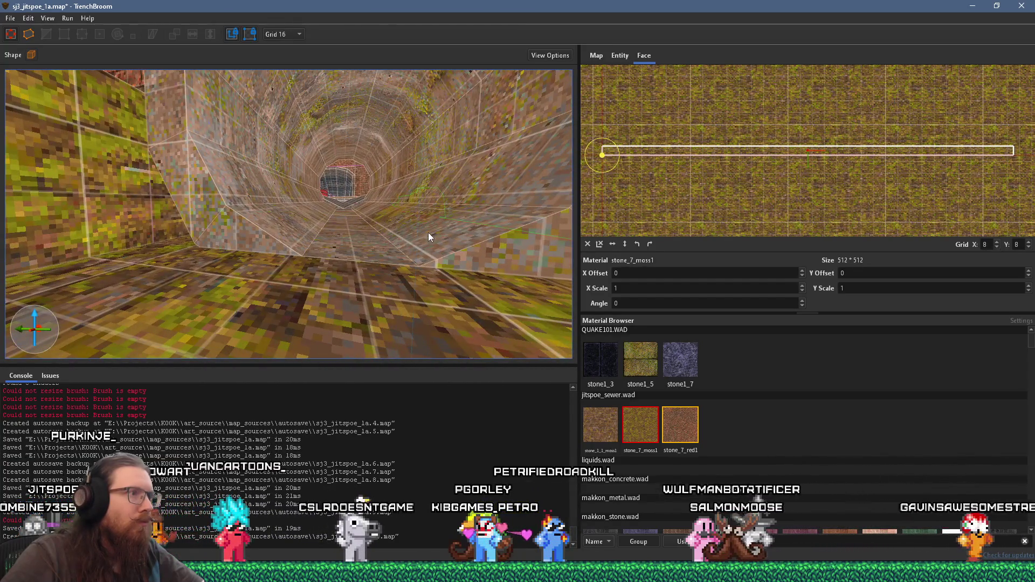
left_click(428, 232)
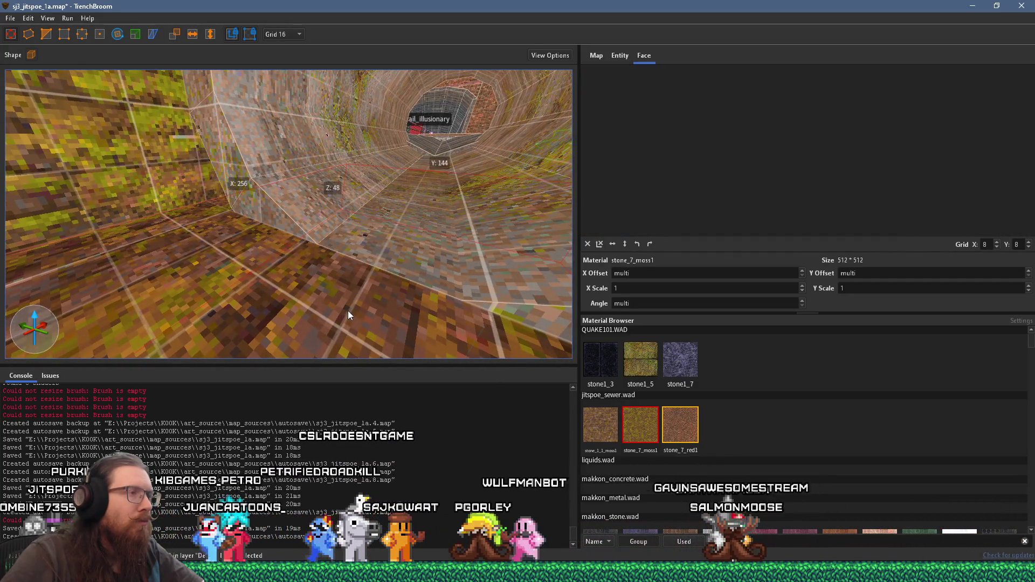
mouse_move(343, 298)
left_mouse_down()
mouse_move(350, 286)
mouse_move(277, 293)
mouse_move(339, 247)
mouse_move(340, 268)
mouse_move(339, 252)
mouse_move(300, 258)
mouse_move(376, 224)
left_mouse_up()
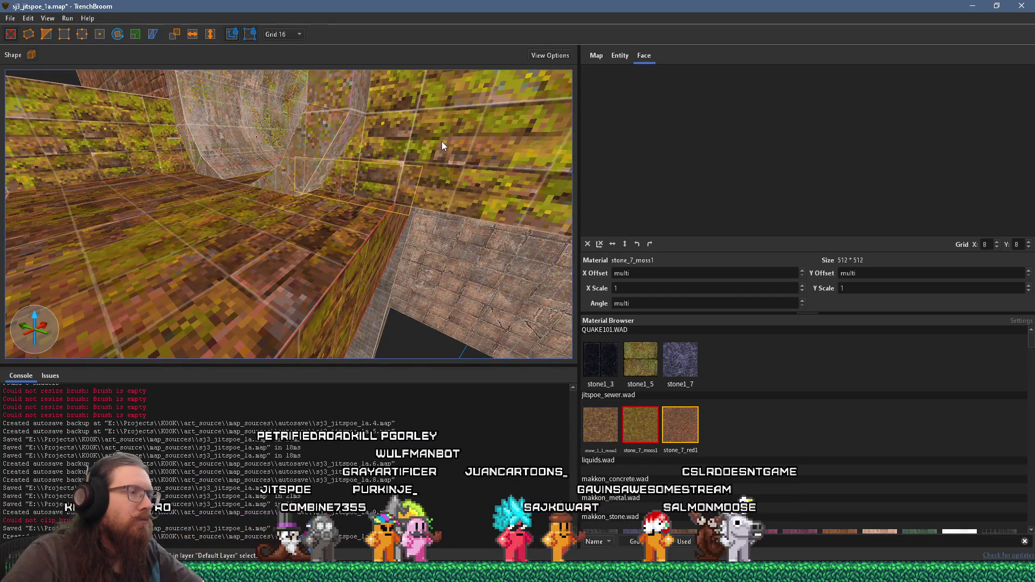
mouse_move(412, 157)
left_mouse_down()
mouse_move(333, 187)
mouse_move(384, 221)
mouse_move(386, 249)
mouse_move(418, 183)
mouse_move(428, 215)
mouse_move(309, 193)
mouse_move(334, 183)
mouse_move(402, 223)
mouse_move(455, 230)
mouse_move(431, 217)
mouse_move(437, 186)
mouse_move(451, 196)
mouse_move(357, 170)
mouse_move(409, 270)
mouse_move(299, 248)
left_mouse_up()
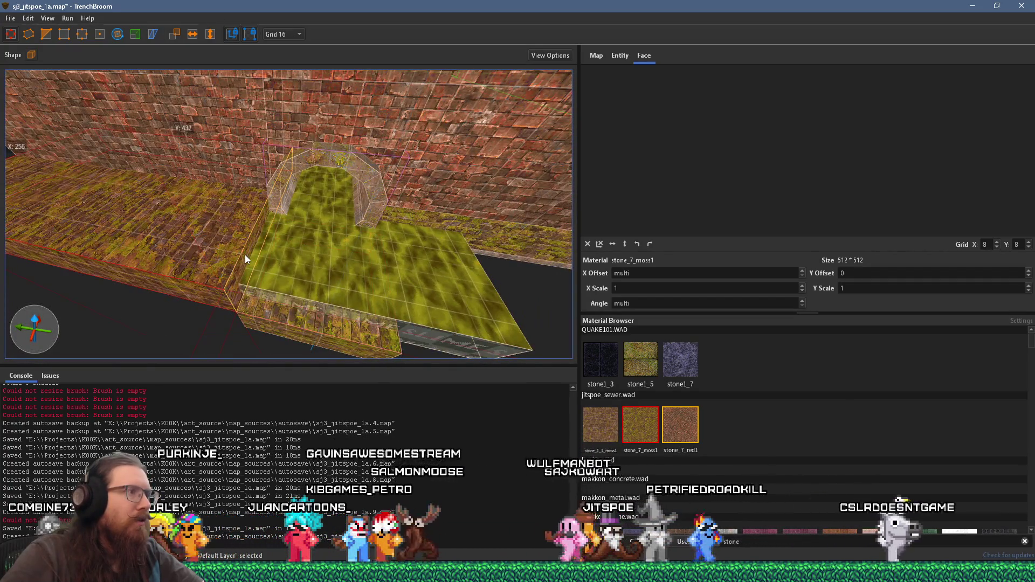
Create a raised ledge beside the slime floor and make it 16 units thick.
key("ctrl+z")
left_click(452, 267)
mouse_move(509, 267)
left_mouse_down()
mouse_move(429, 203)
mouse_move(326, 262)
left_mouse_up()
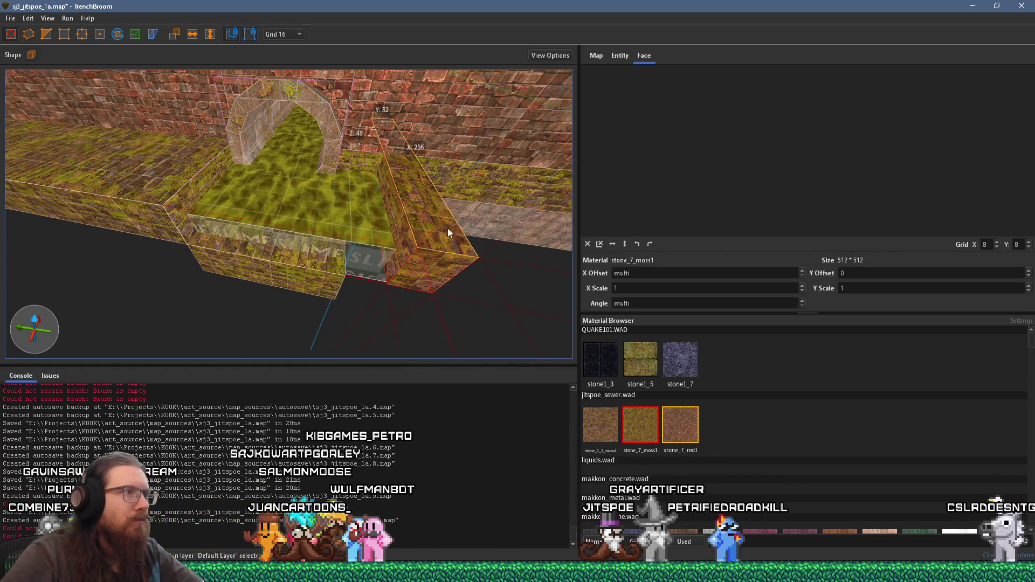
mouse_move(410, 241)
left_mouse_down()
mouse_move(550, 244)
mouse_move(487, 241)
left_mouse_up()
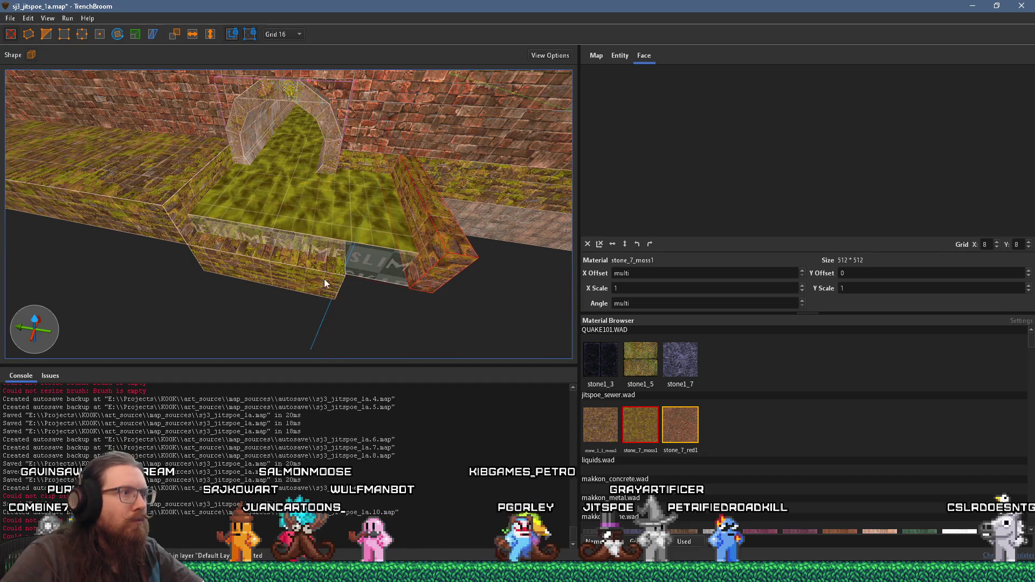
Lengthen the floor to 192 units, trying and then undoing a floor texture realignment.
key("ctrl+z")
scroll(431, 307, "up", 3)
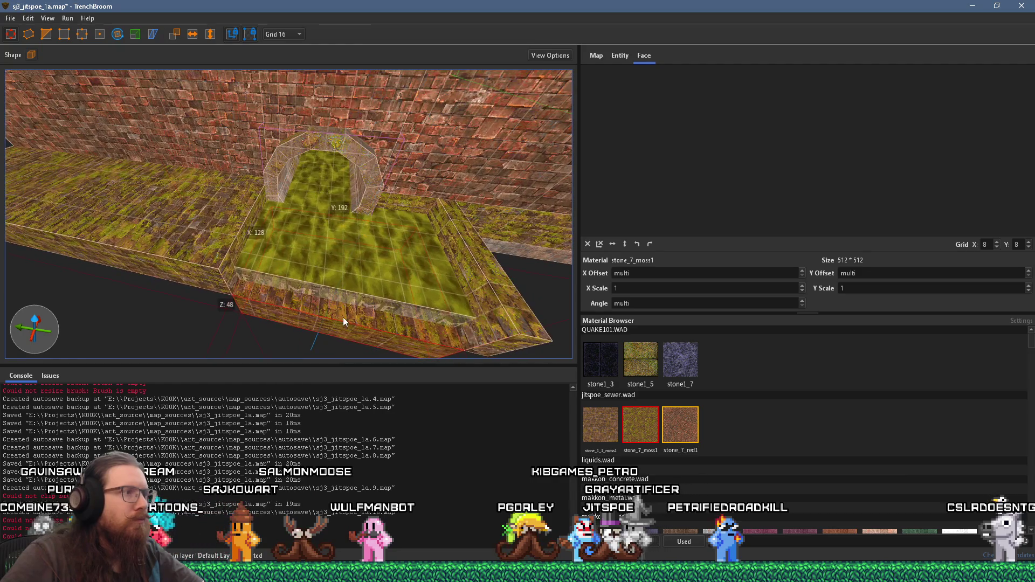
left_click_drag(351, 310, 235, 292)
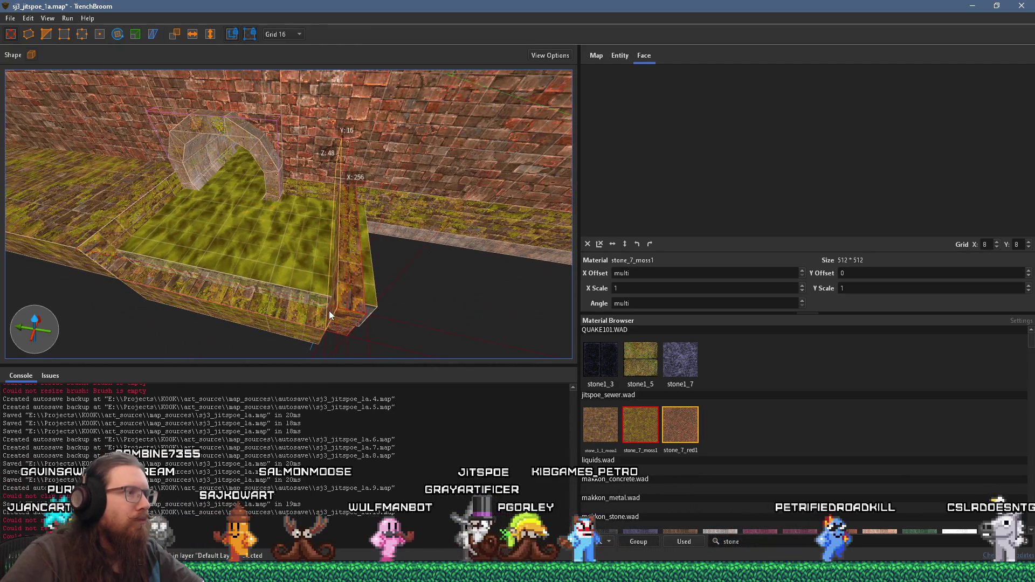
key("ctrl+z")
key("ctrl+shift+z")
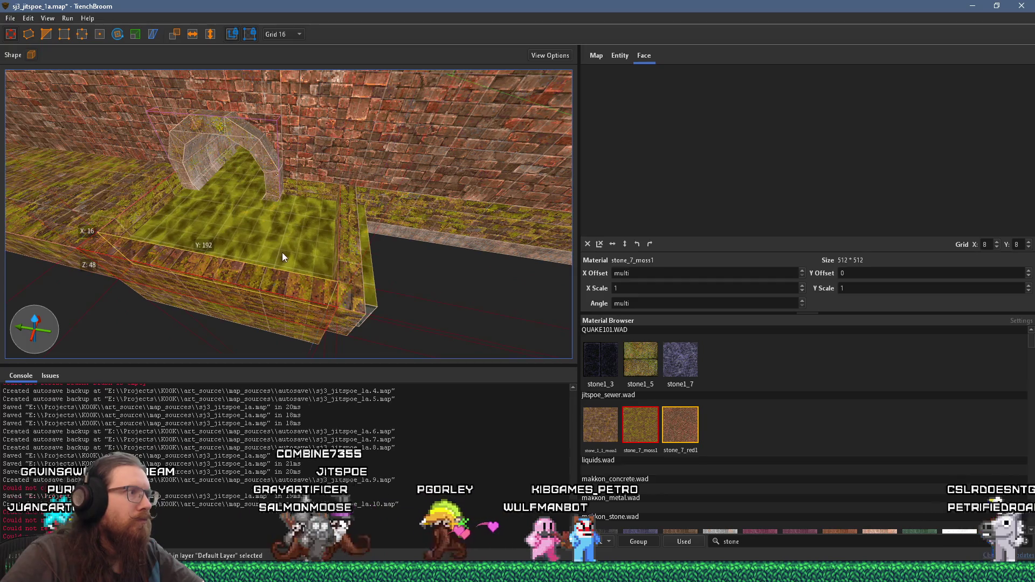
scroll(186, 235, "up", 5)
left_click_drag(198, 233, 210, 207)
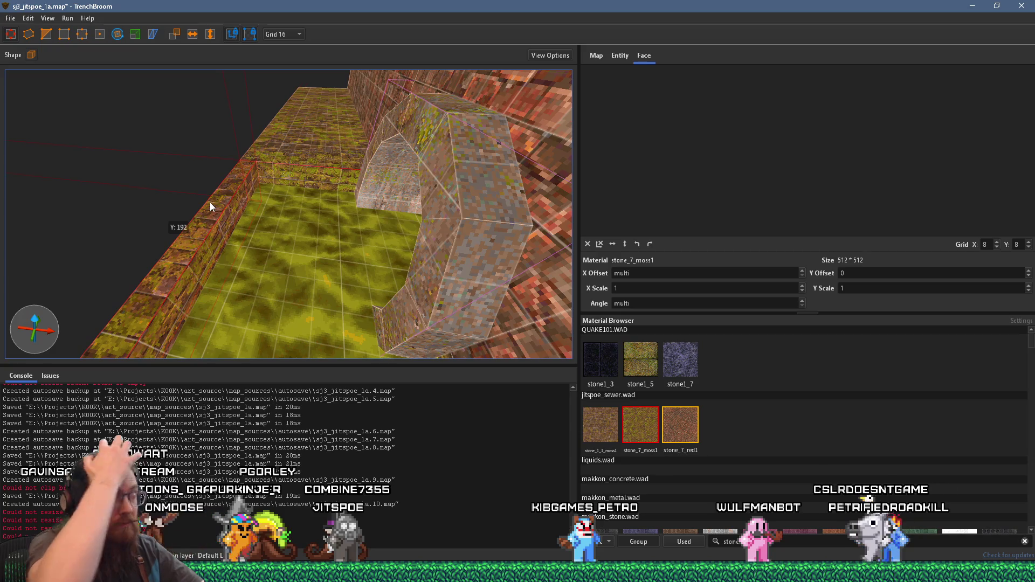
mouse_move(209, 203)
left_mouse_down()
mouse_move(276, 128)
mouse_move(282, 73)
mouse_move(306, 96)
mouse_move(273, 118)
mouse_move(319, 131)
mouse_move(290, 142)
mouse_move(337, 96)
left_mouse_up()
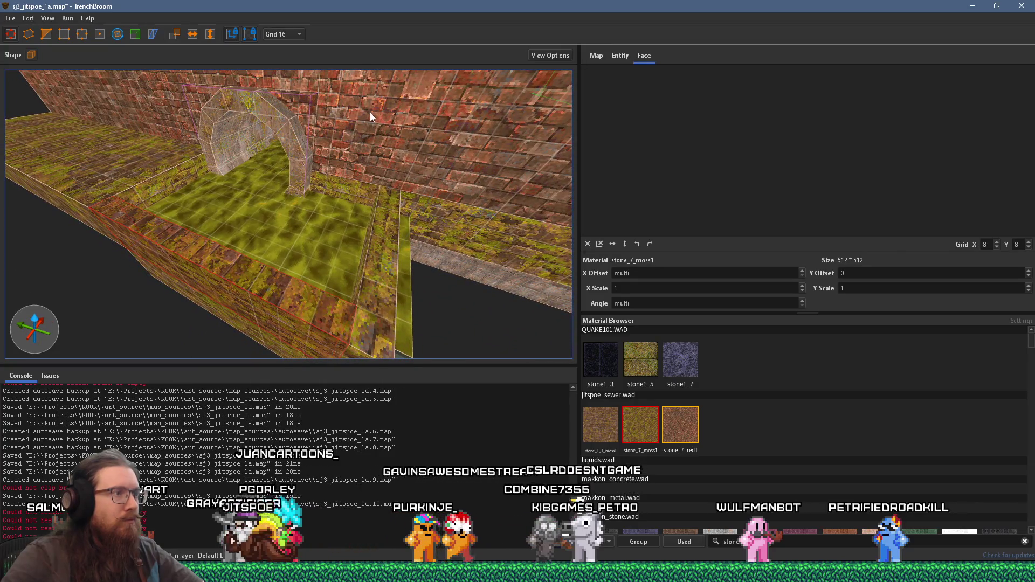
Select the red brick wall face, then the grey trim strip below the wall.
left_click(415, 146)
mouse_move(403, 141)
left_mouse_down()
mouse_move(372, 140)
mouse_move(378, 111)
left_mouse_up()
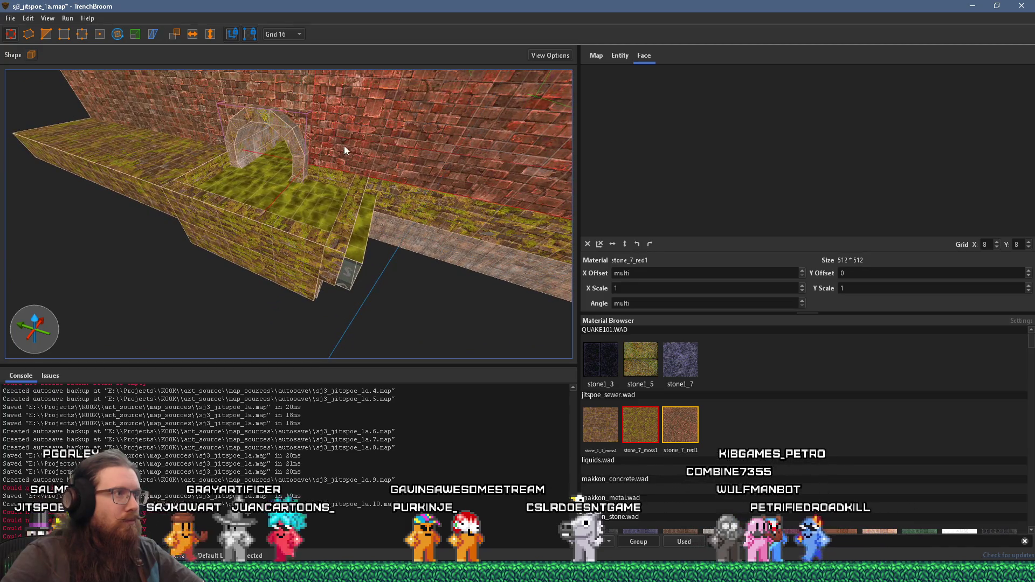
left_click(364, 162)
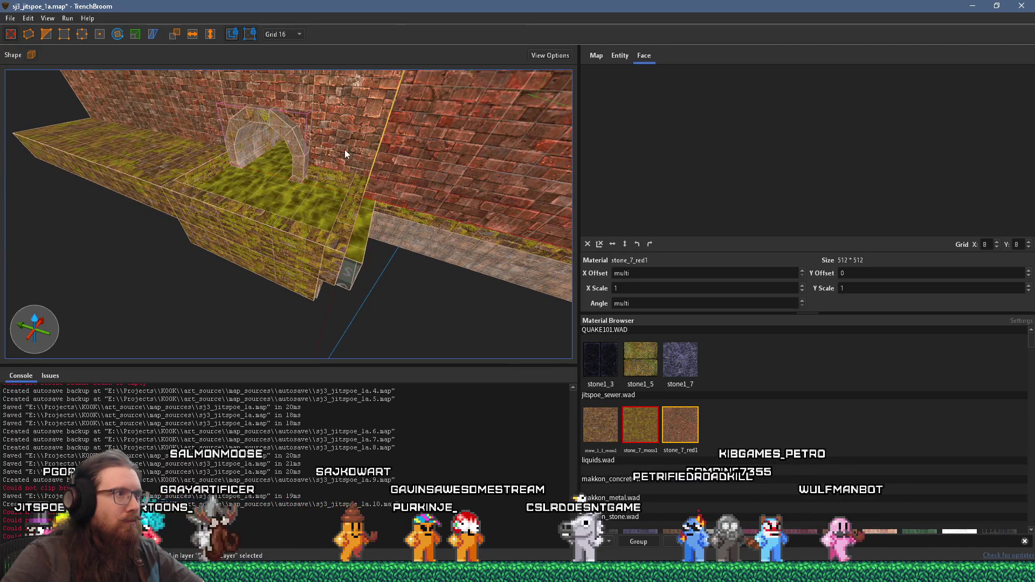
mouse_move(354, 151)
left_mouse_down()
mouse_move(435, 113)
mouse_move(436, 177)
mouse_move(426, 176)
mouse_move(531, 112)
left_mouse_up()
left_click(426, 215)
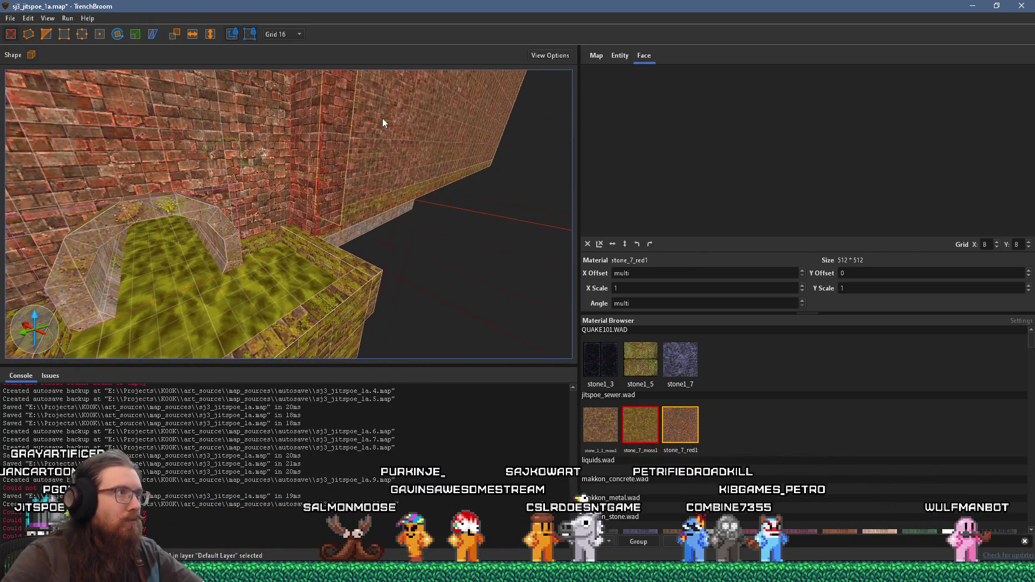
Lower the brick pillar's top from 256 to Z 192.
mouse_move(382, 211)
left_mouse_down()
mouse_move(344, 275)
mouse_move(318, 228)
mouse_move(355, 348)
mouse_move(352, 228)
mouse_move(327, 112)
mouse_move(314, 141)
mouse_move(337, 84)
left_mouse_up()
mouse_move(325, 254)
left_mouse_down()
mouse_move(323, 291)
mouse_move(322, 275)
left_mouse_up()
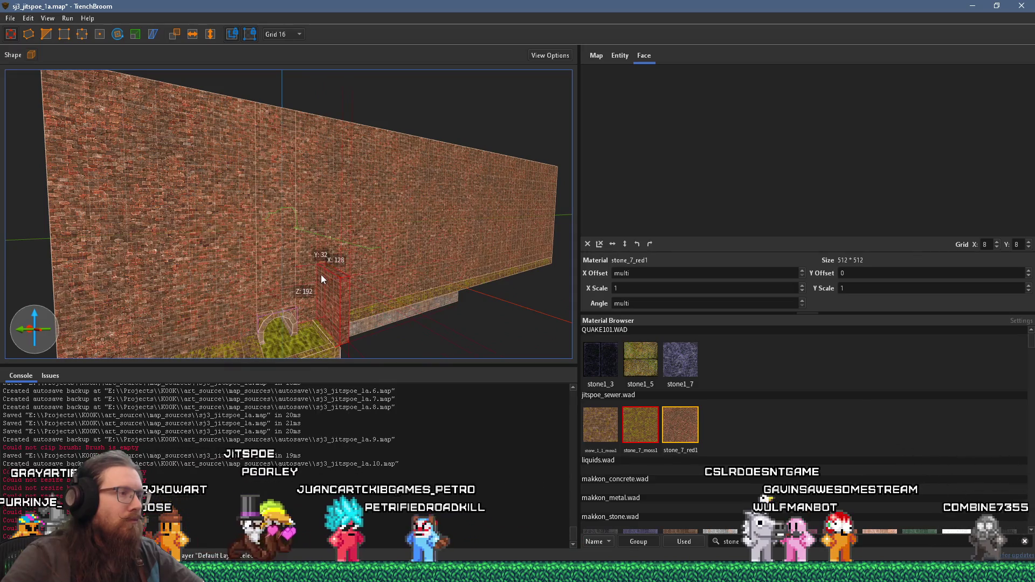
mouse_move(335, 261)
left_mouse_down()
mouse_move(328, 267)
mouse_move(397, 148)
mouse_move(256, 296)
mouse_move(334, 196)
mouse_move(283, 246)
mouse_move(402, 183)
mouse_move(194, 259)
mouse_move(363, 259)
mouse_move(400, 300)
mouse_move(320, 320)
left_mouse_up()
mouse_move(326, 281)
left_mouse_down()
mouse_move(195, 283)
mouse_move(225, 231)
mouse_move(138, 212)
mouse_move(204, 168)
mouse_move(282, 181)
mouse_move(281, 261)
mouse_move(290, 251)
mouse_move(260, 249)
mouse_move(319, 249)
left_mouse_up()
Extend the brick wall brush further to the right.
left_click(297, 250)
left_click(195, 257)
mouse_move(383, 217)
left_mouse_down()
mouse_move(308, 293)
mouse_move(259, 290)
left_mouse_up()
left_click(299, 170)
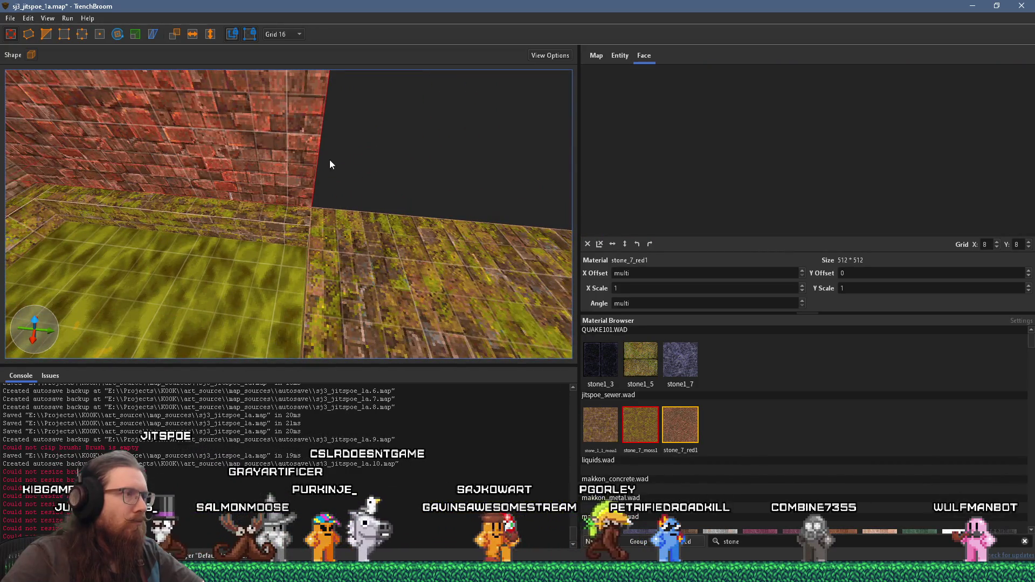
left_click_drag(323, 163, 370, 169)
Shrink the mossy ledge from 304 to 16 deep, deselect, and launch Task Manager.
left_click(361, 226)
left_click_drag(361, 226, 497, 127)
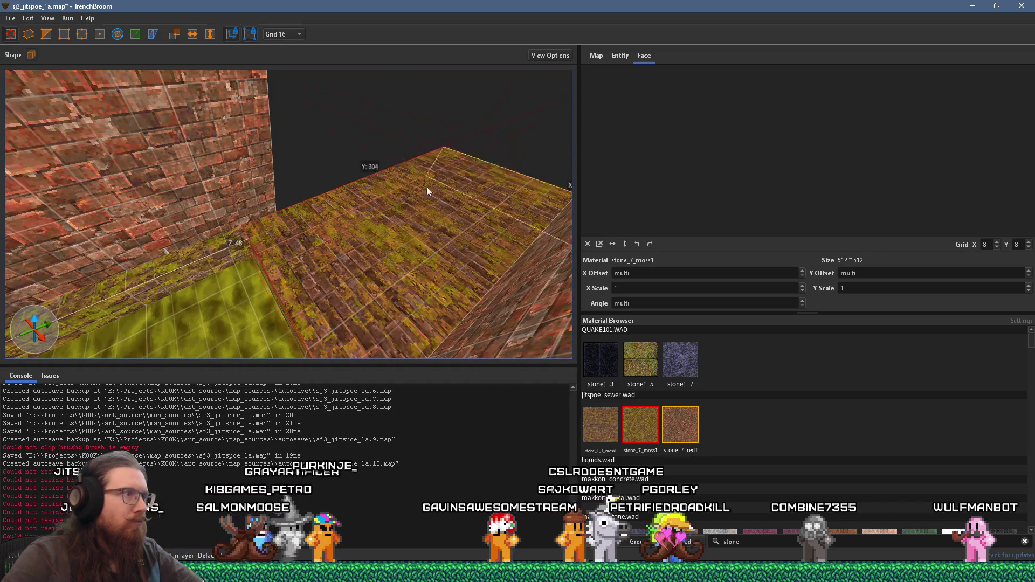
left_click_drag(427, 187, 316, 241)
left_click(344, 244)
right_click(917, 571)
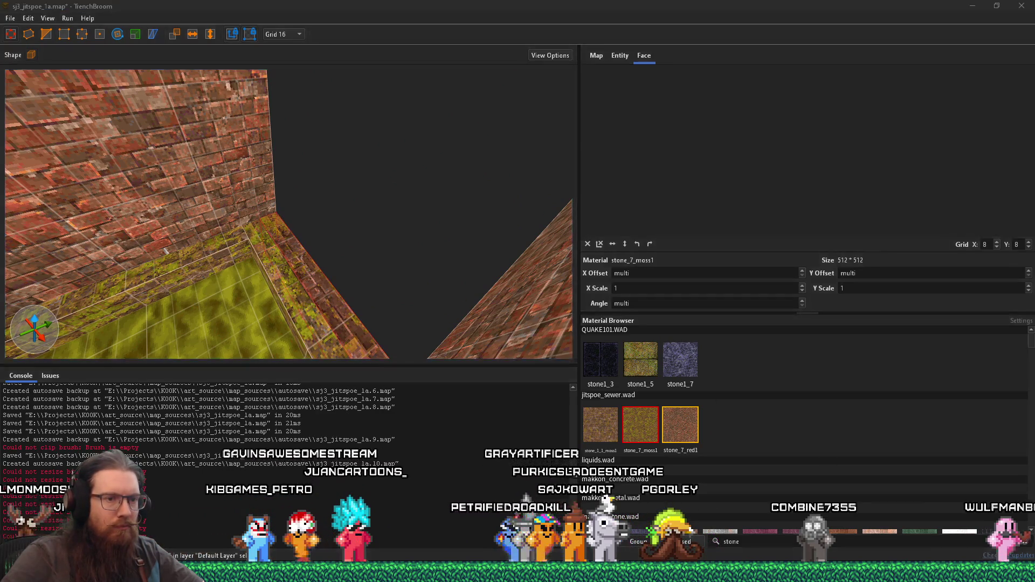
left_click(905, 523)
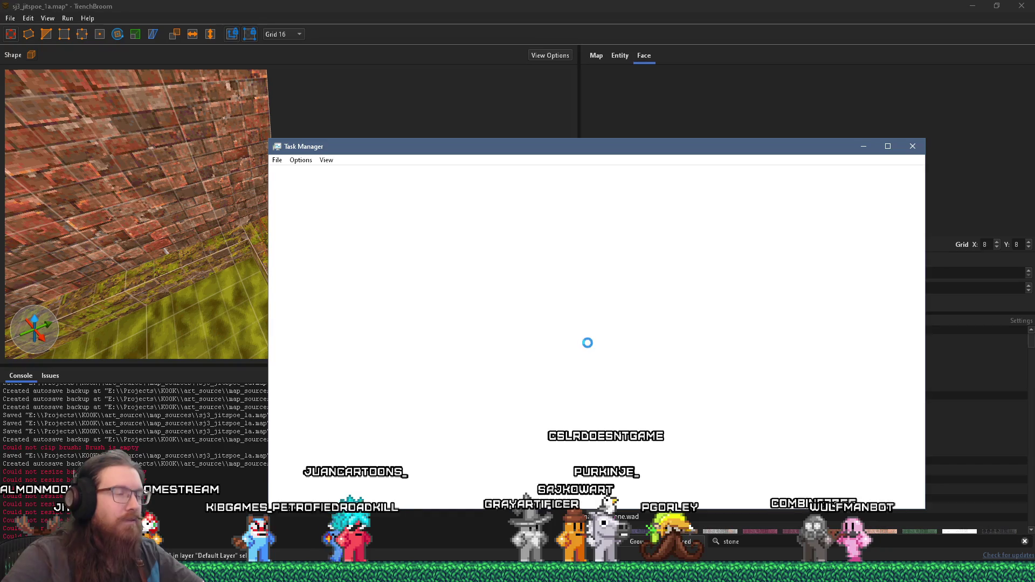
Sort processes by disk use, heaviest first, and bring up NVIDIA Container's actions.
left_click(565, 199)
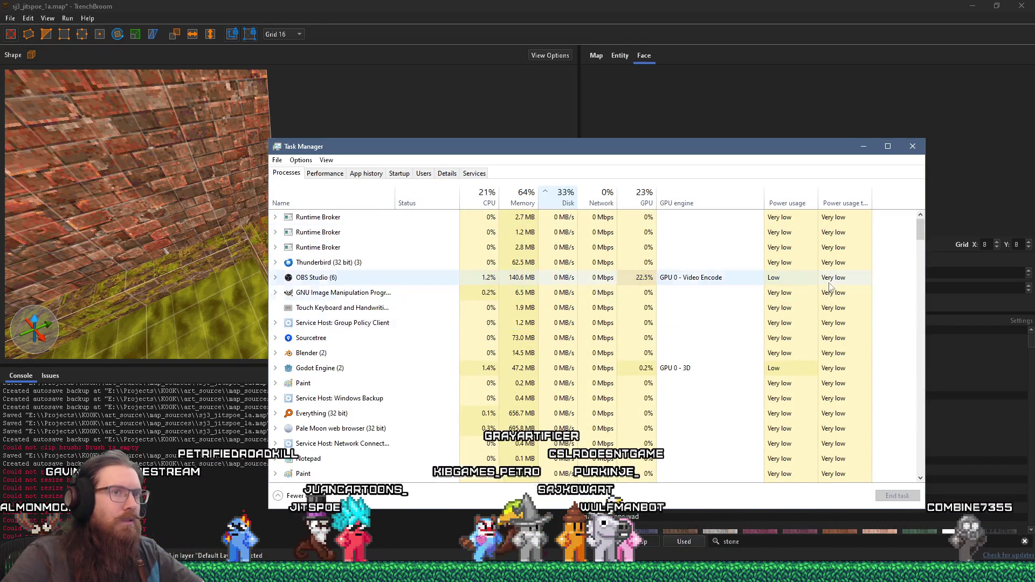
left_click(565, 218)
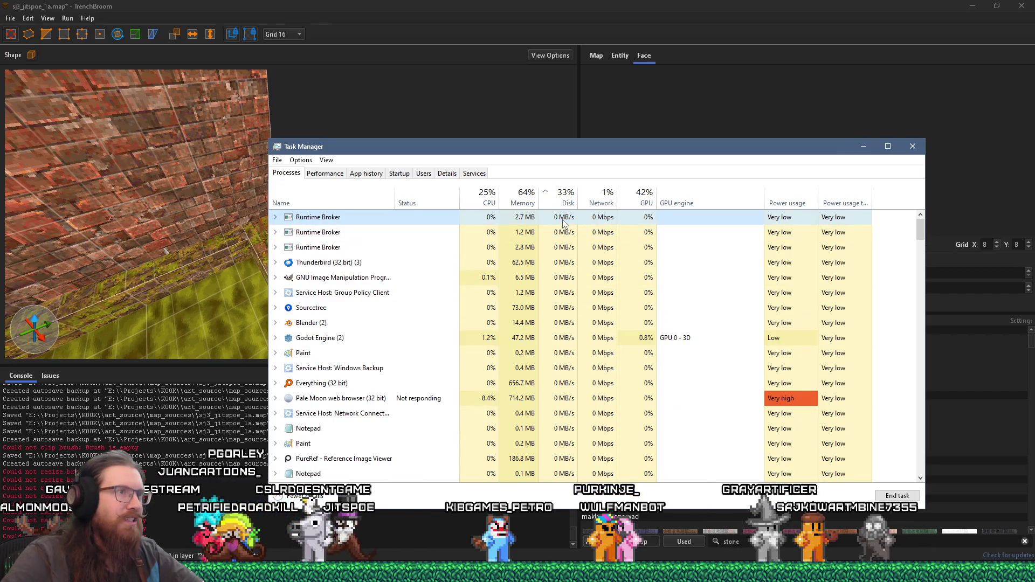
left_click(562, 204)
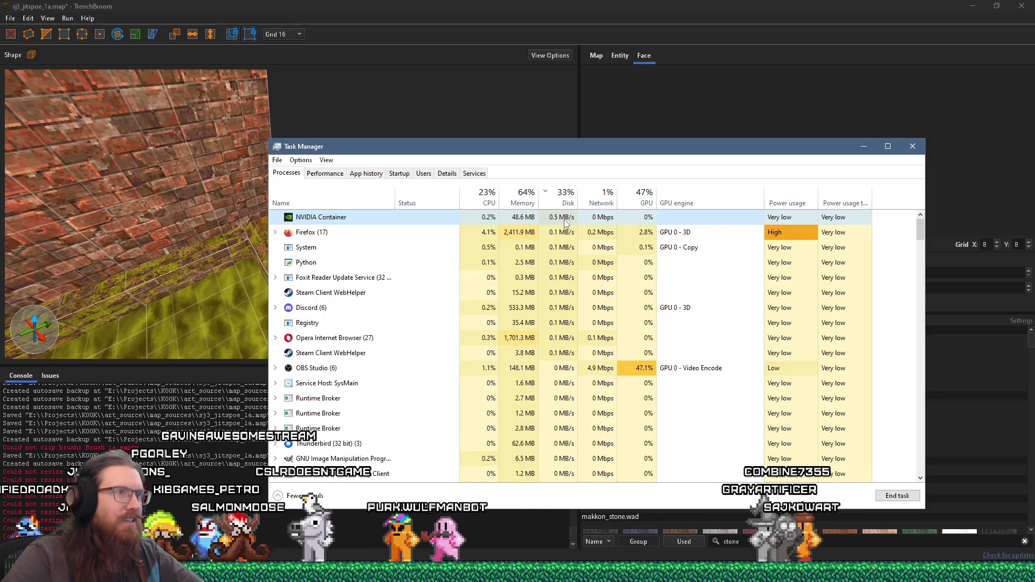
right_click(565, 223)
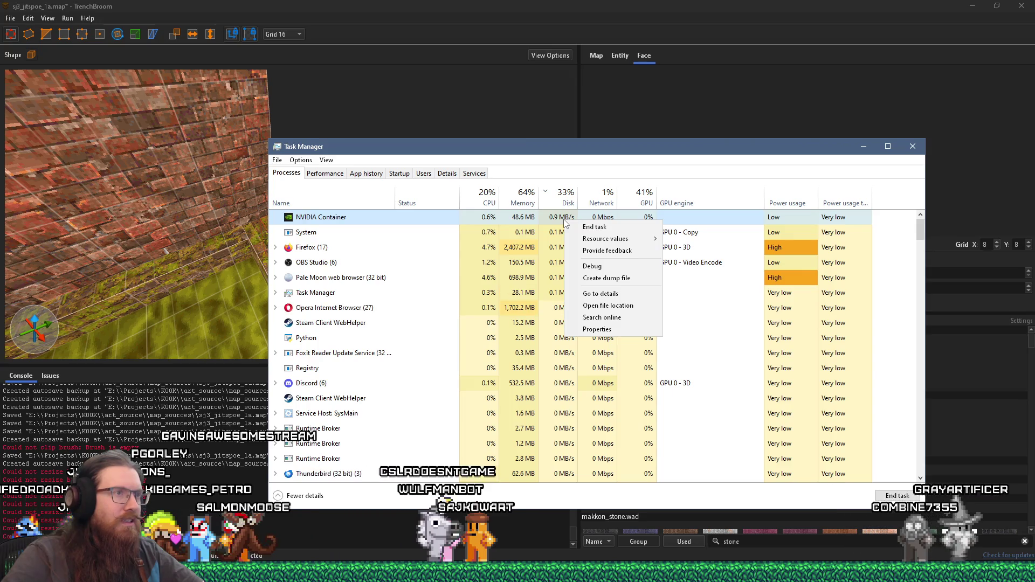
left_click(994, 571)
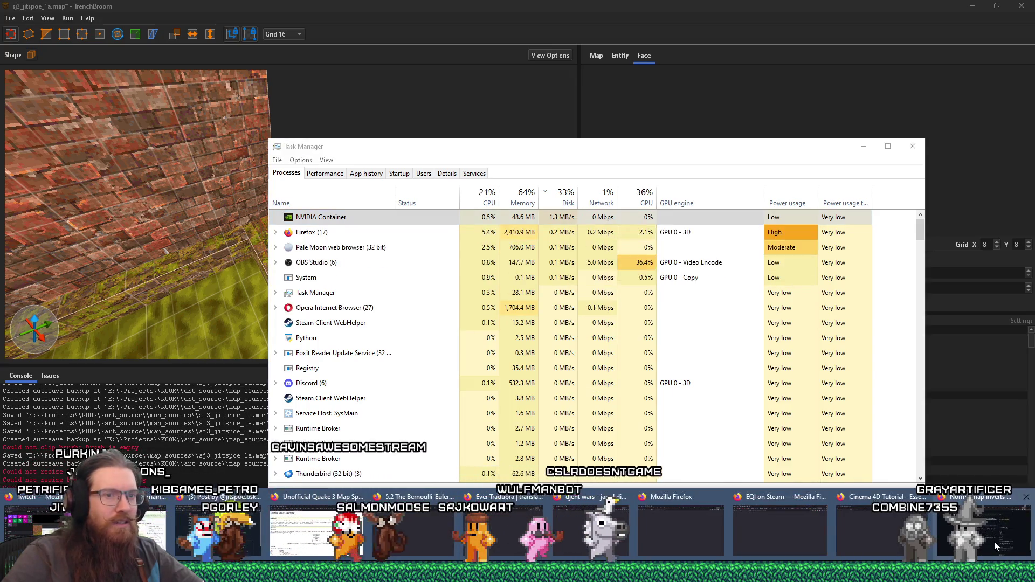
Search the web for 'nvidia container' and open the Reddit thread on its GPU use.
left_click(994, 542)
left_click(1003, 29)
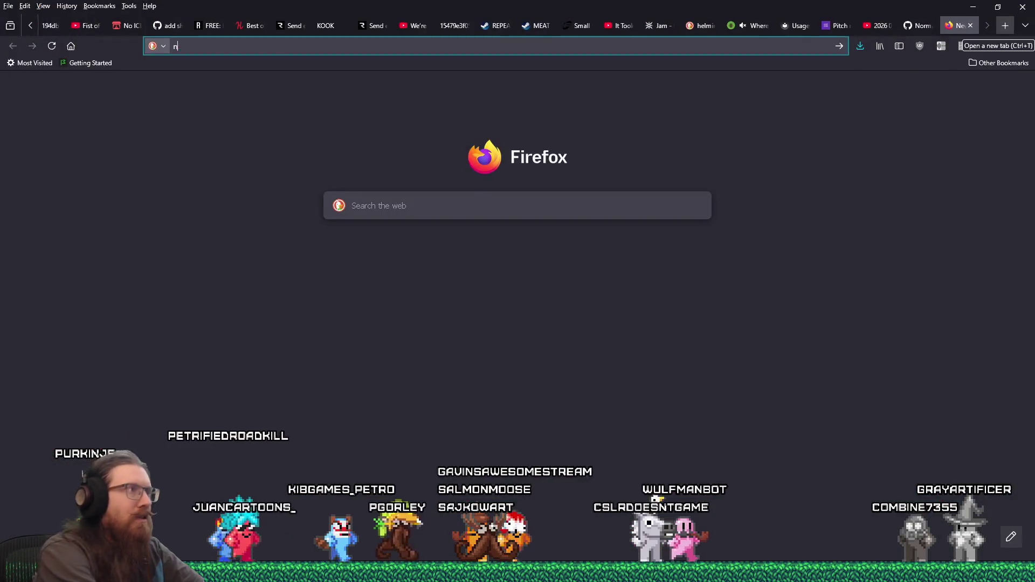
type("vidia container")
key("Return")
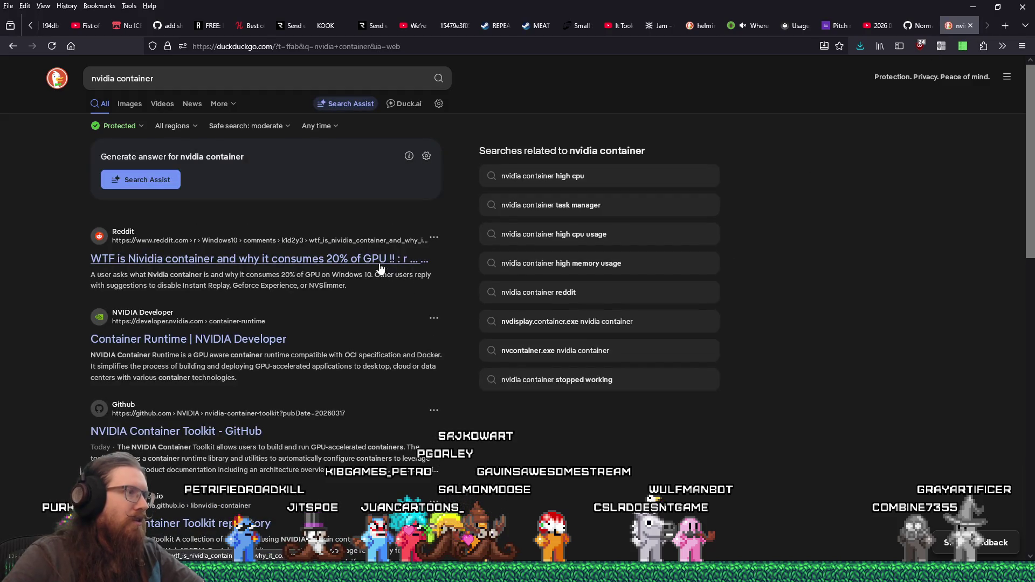
left_click(380, 268)
scroll(632, 408, "down", 5)
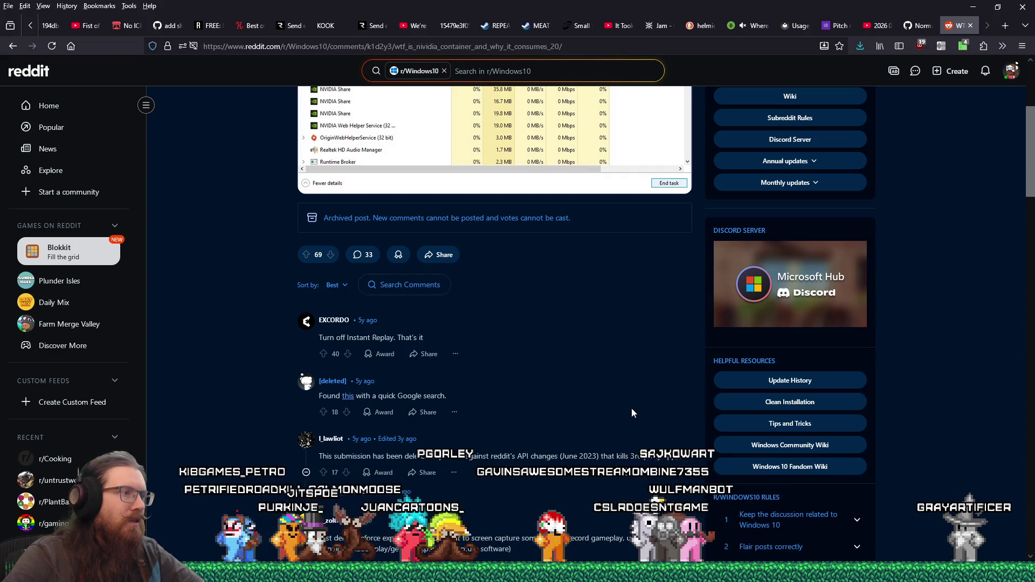
key("ctrl+shift+Escape")
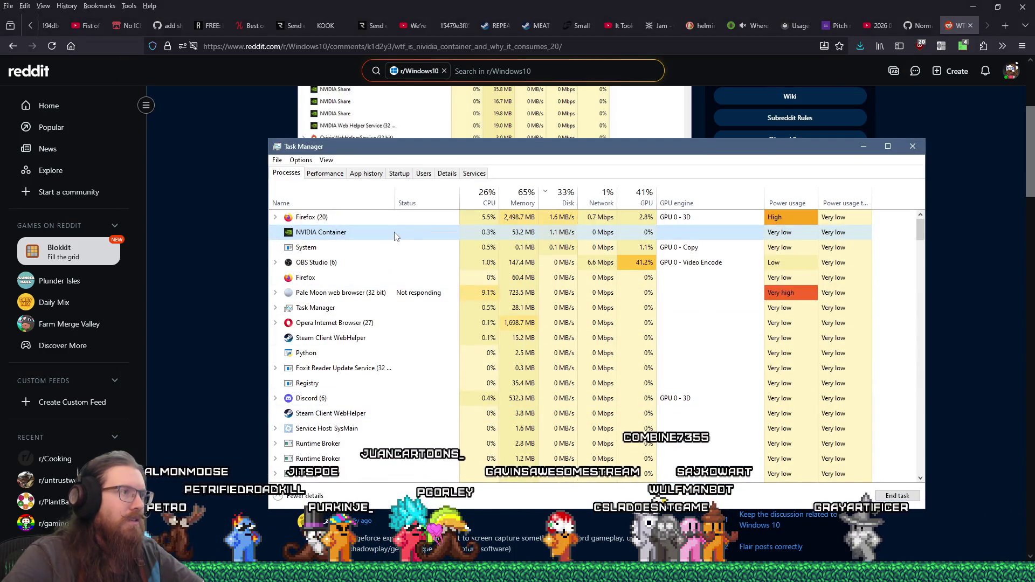
End the top two NVIDIA Container processes in the disk-sorted list.
right_click(394, 236)
left_click(423, 242)
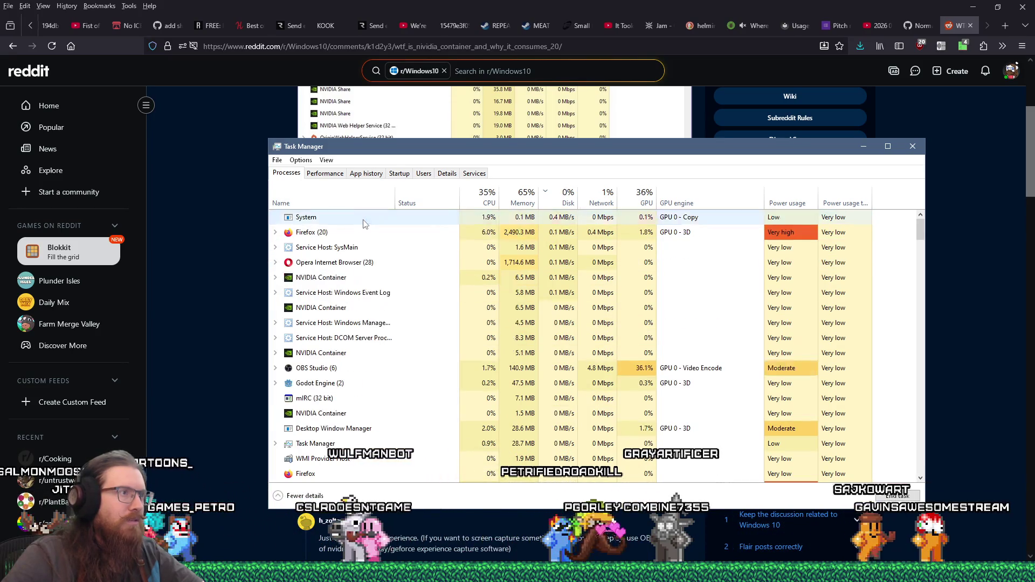
right_click(364, 222)
left_click(327, 277)
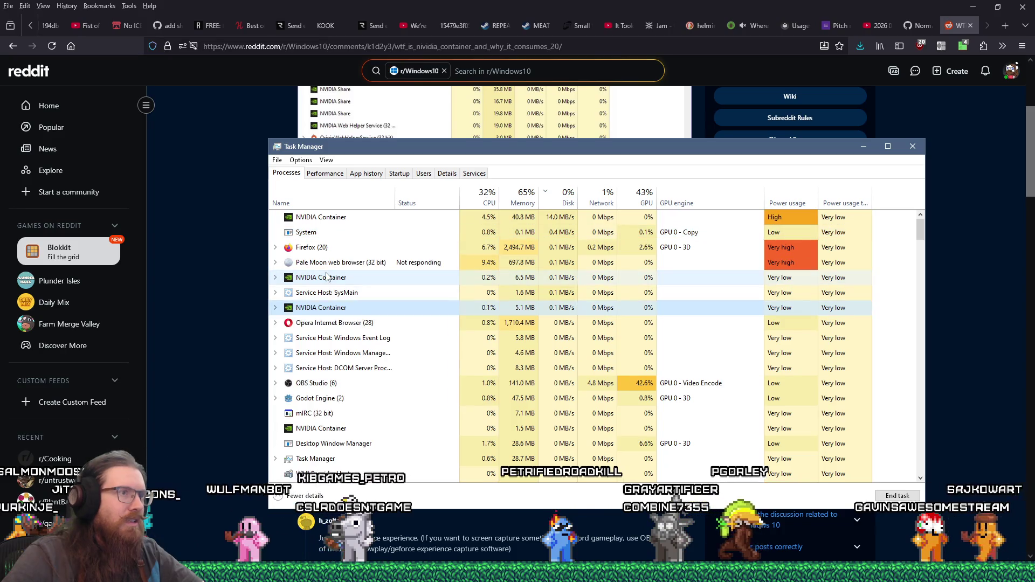
right_click(335, 218)
left_click(361, 222)
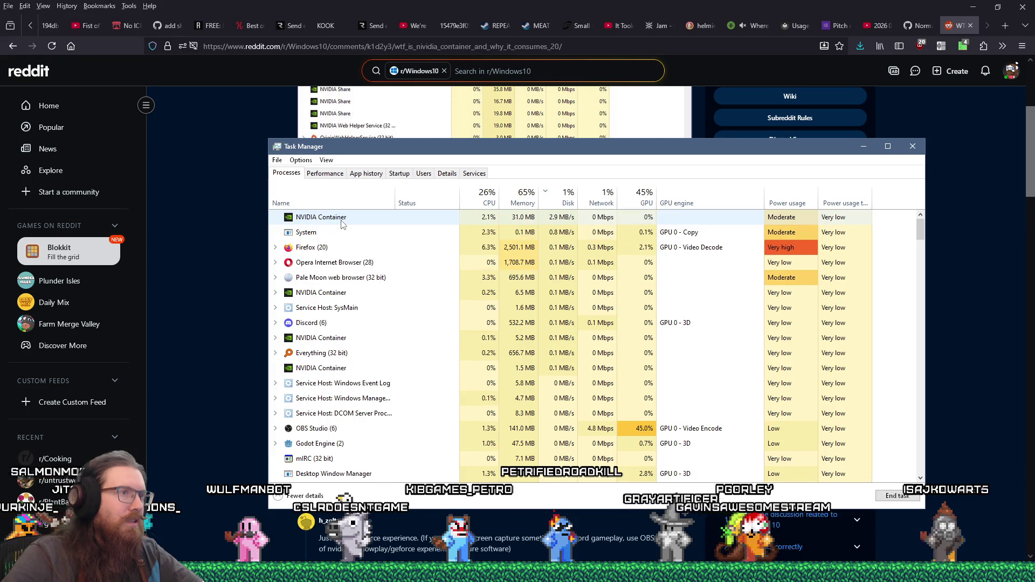
right_click(341, 223)
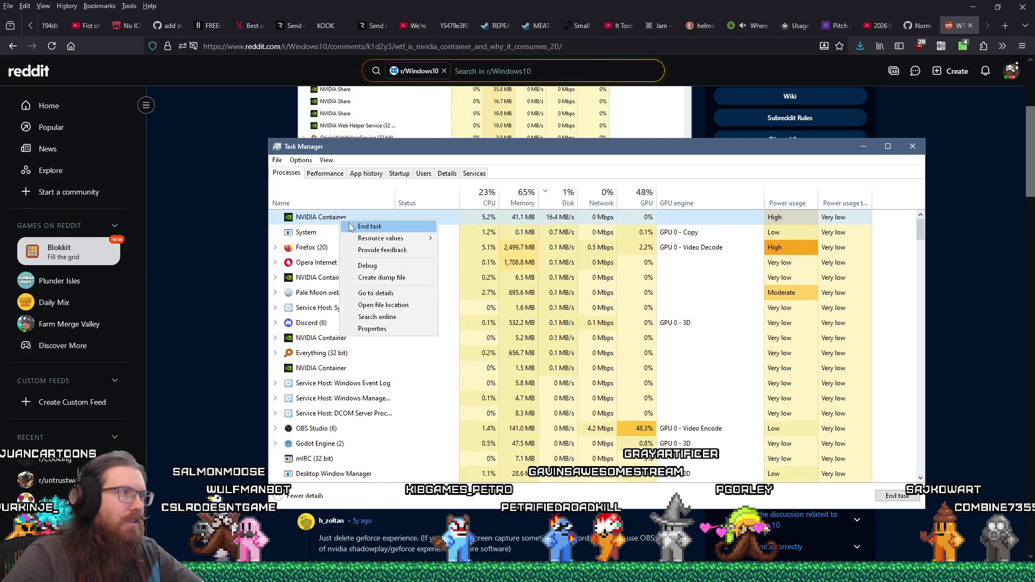
left_click(359, 223)
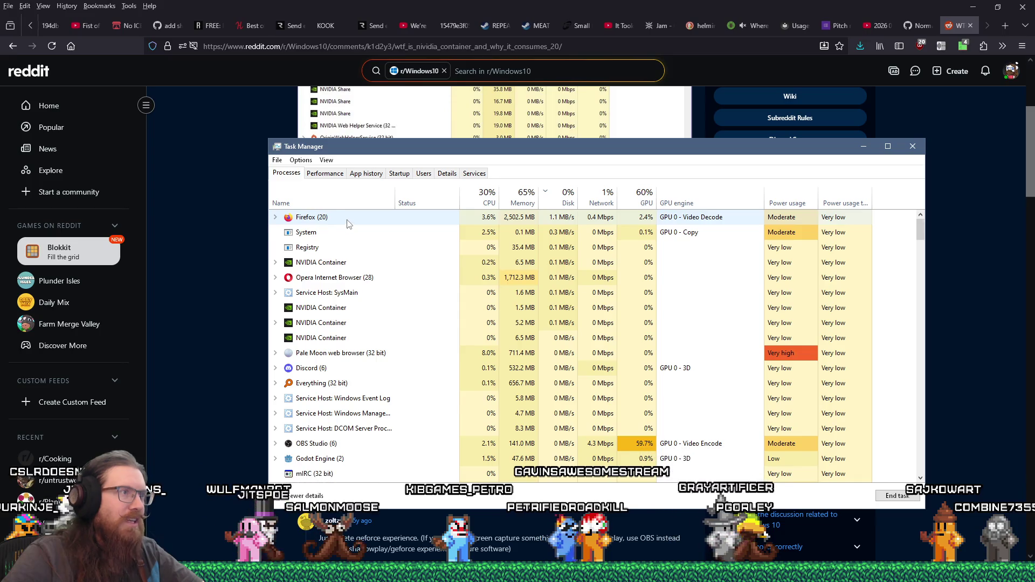
Read the Reddit comments in Firefox, then search Windows for 'unistall geforce'.
left_click(228, 218)
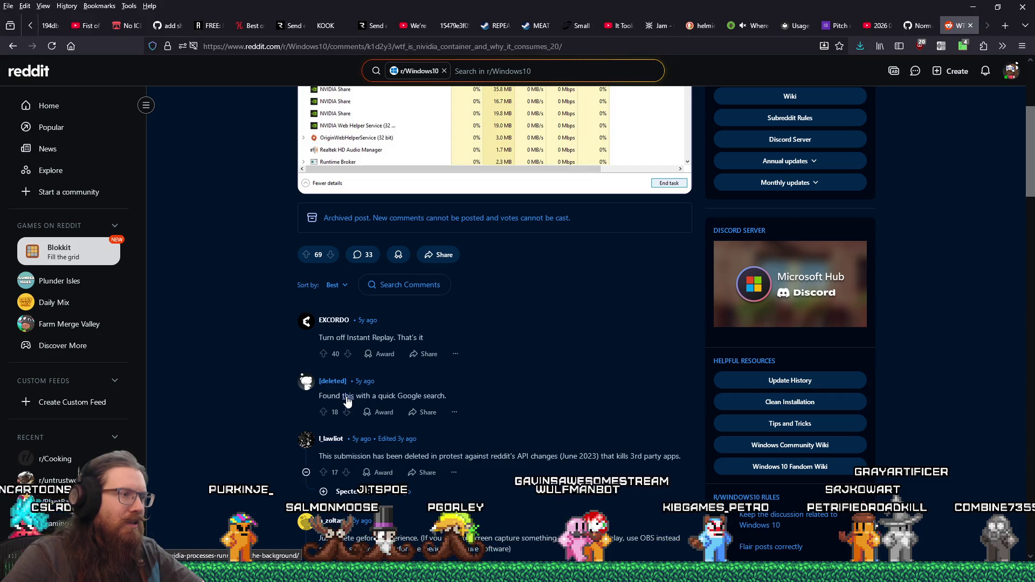
scroll(347, 401, "down", 2)
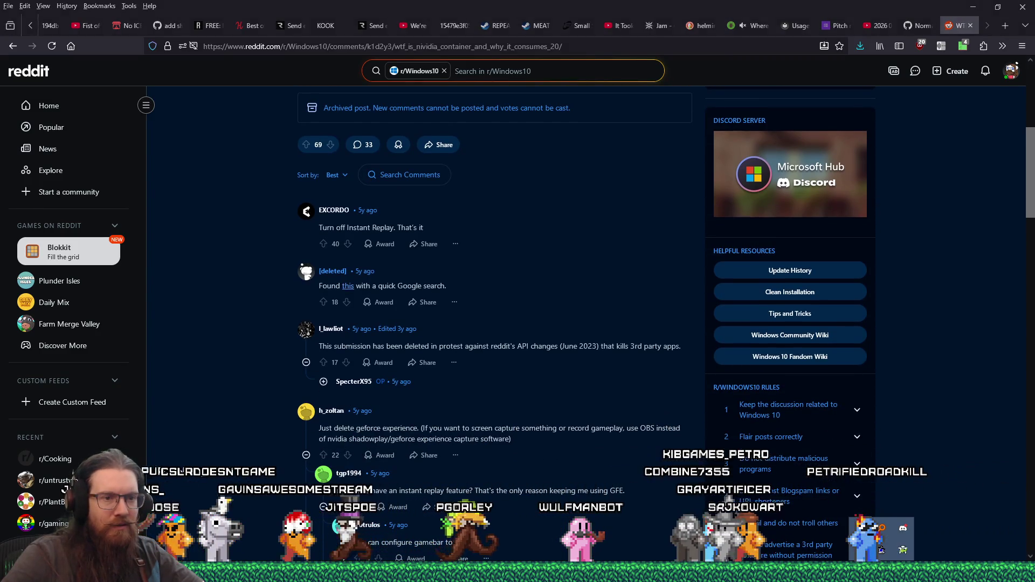
left_click(945, 477)
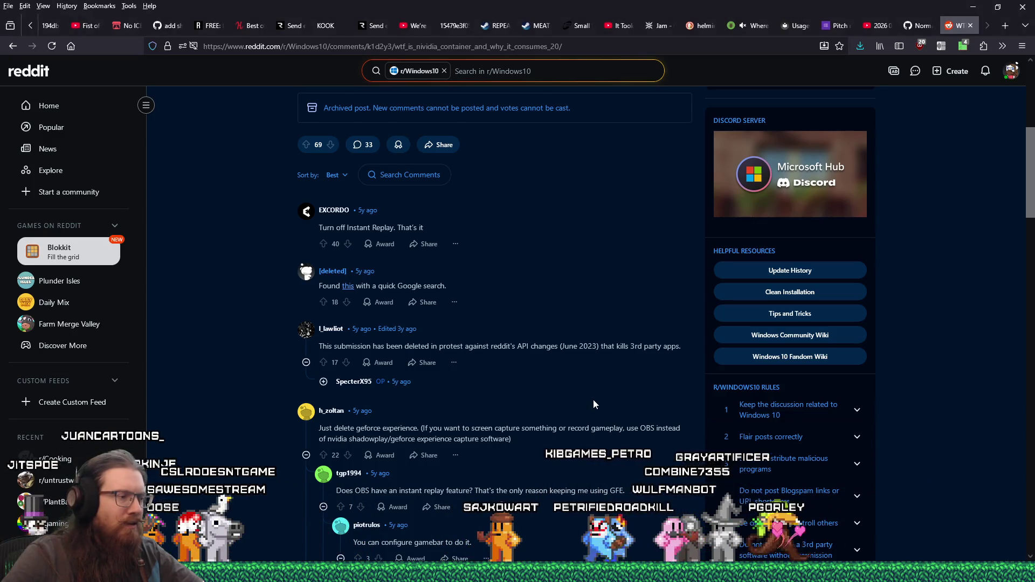
key("super")
type("unistall geforce")
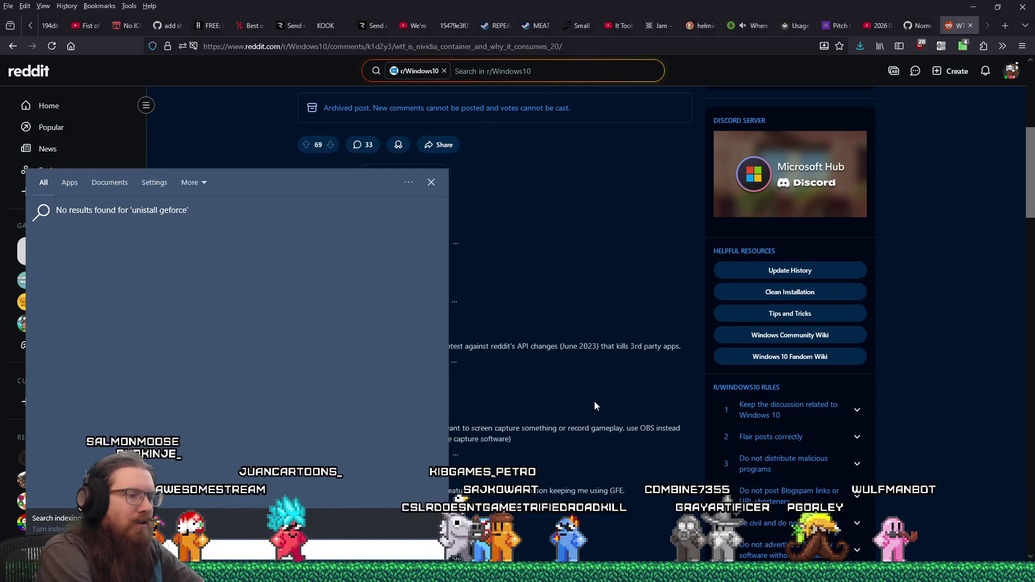
Clear the Start search and try the queries 'geforce' and then 'uninstall'.
key("ctrl+a")
key("BackSpace")
type("geforce")
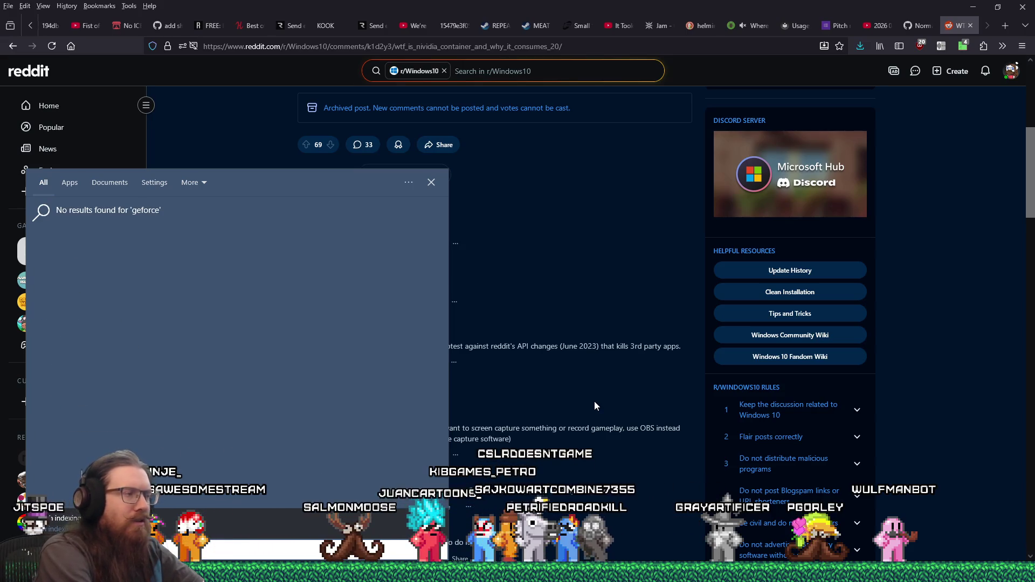
key("ctrl+a")
type("uninstall")
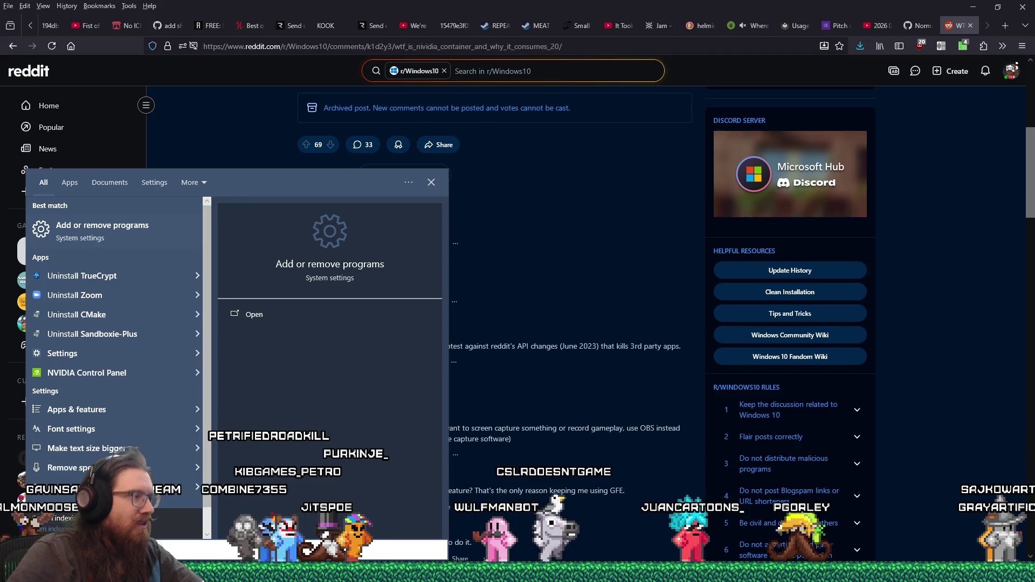
Open and close the Start menu, then bring Task Manager back with Ctrl+Shift+Esc.
key("super")
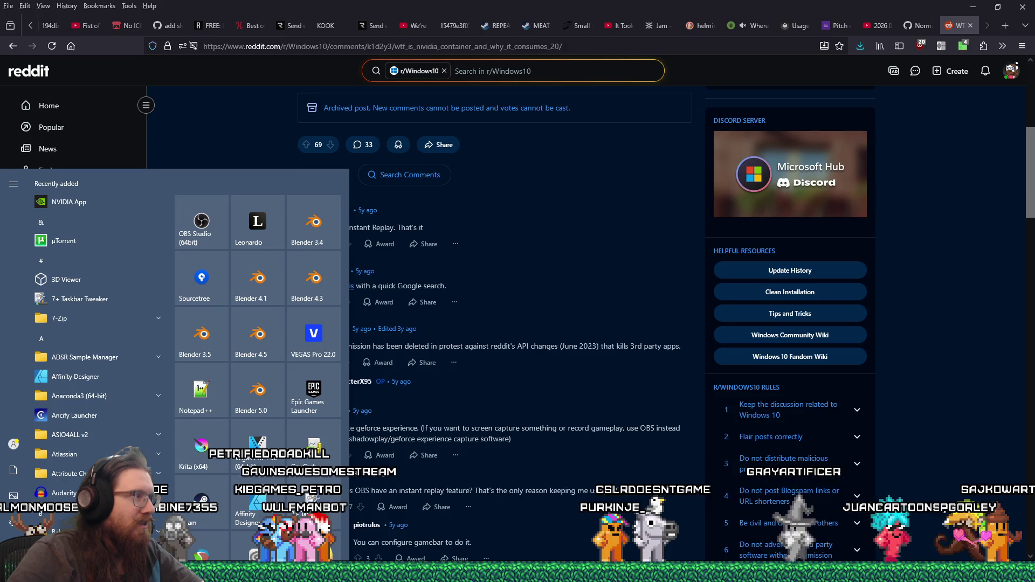
key("super")
key("super")
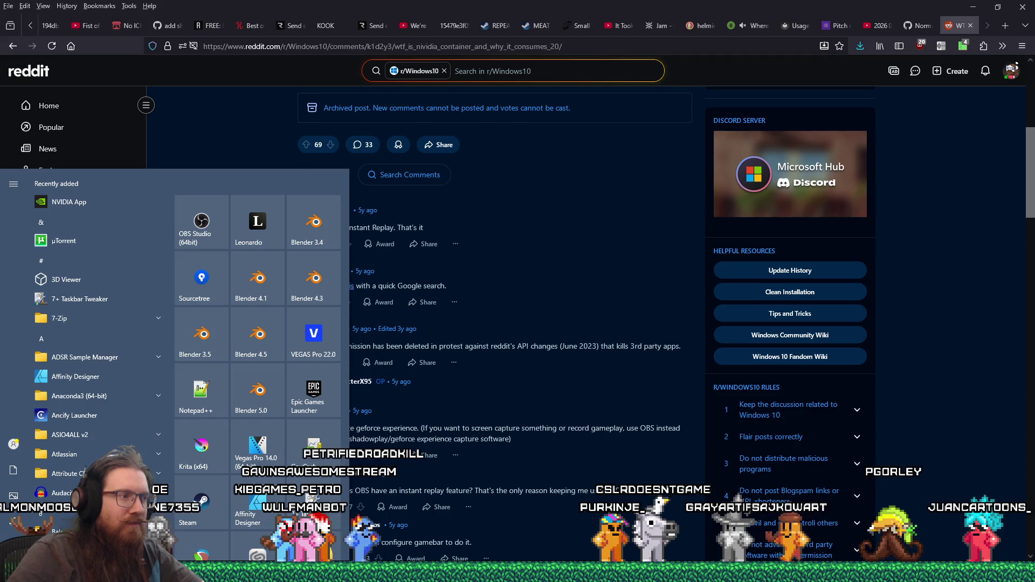
key("ctrl+shift+Escape")
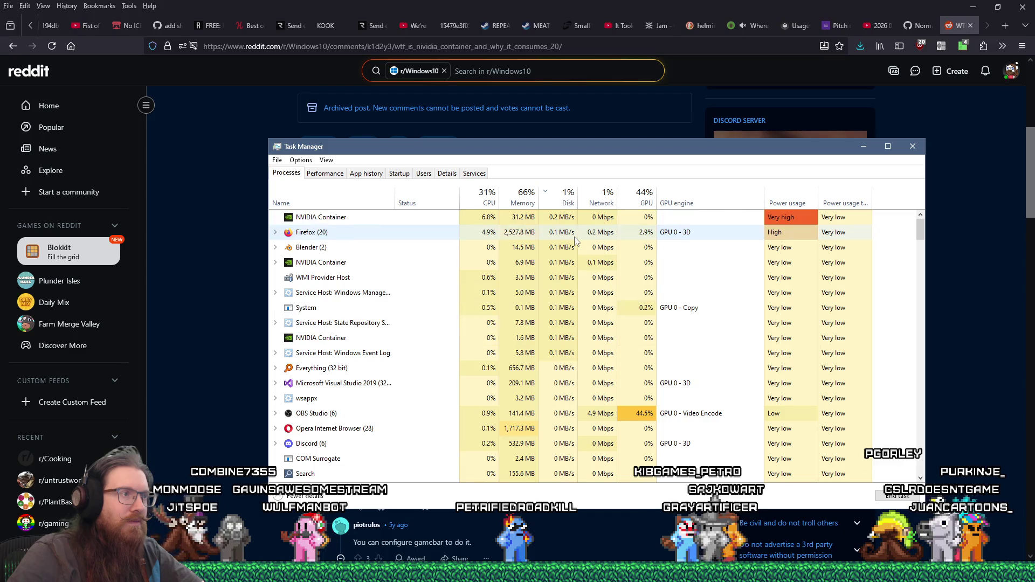
Widen the Name column on the Services tab and jump to NvContainerLocalSystem by typing 'nv'.
scroll(418, 418, "down", 2)
scroll(419, 417, "up", 2)
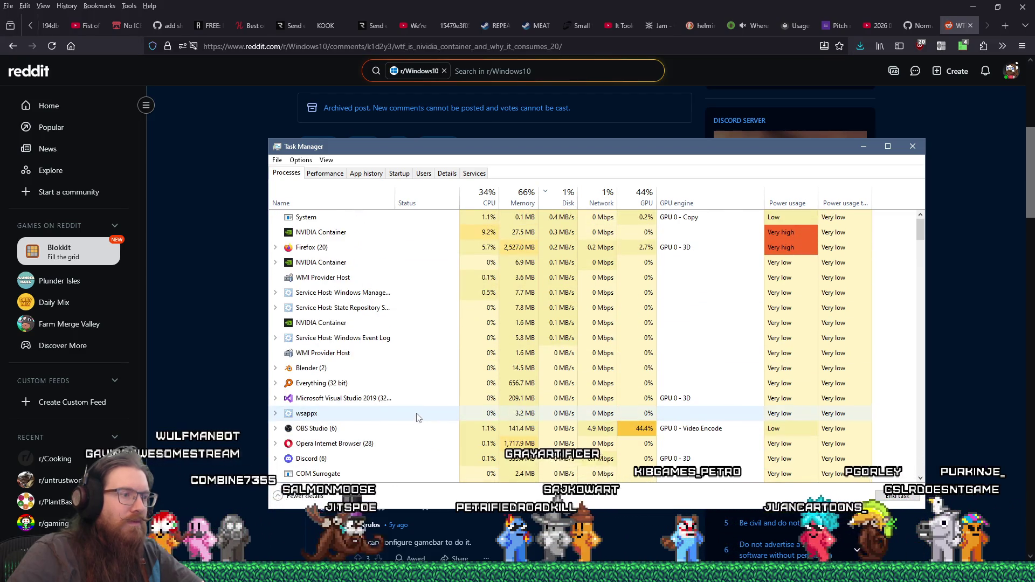
scroll(418, 417, "up", 1)
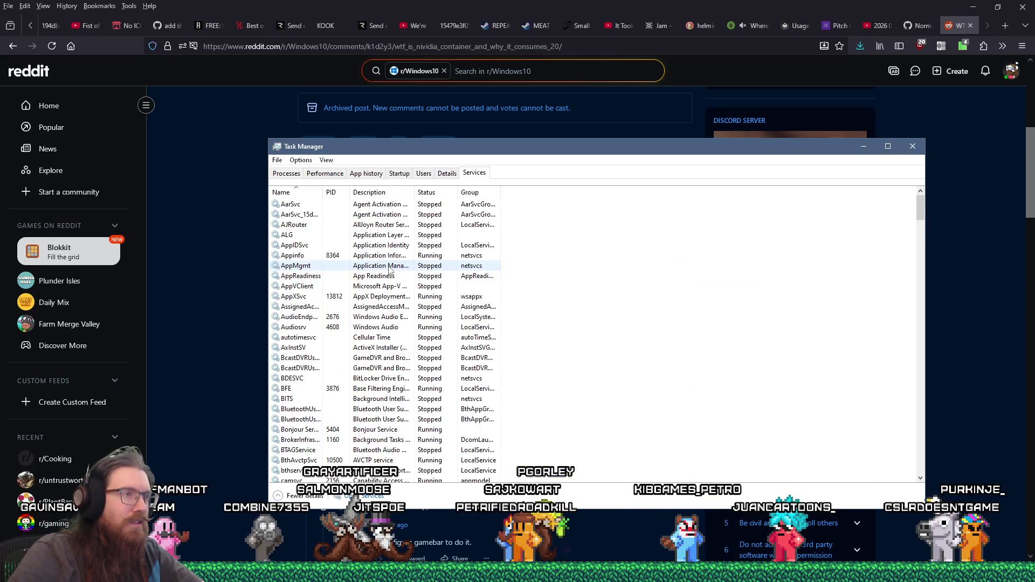
double_click(321, 189)
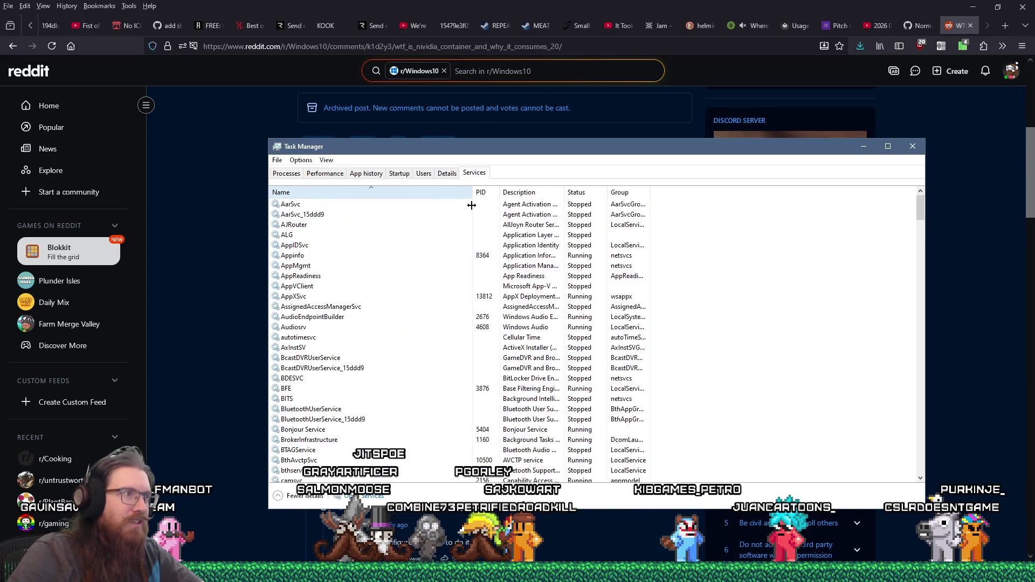
type("nv")
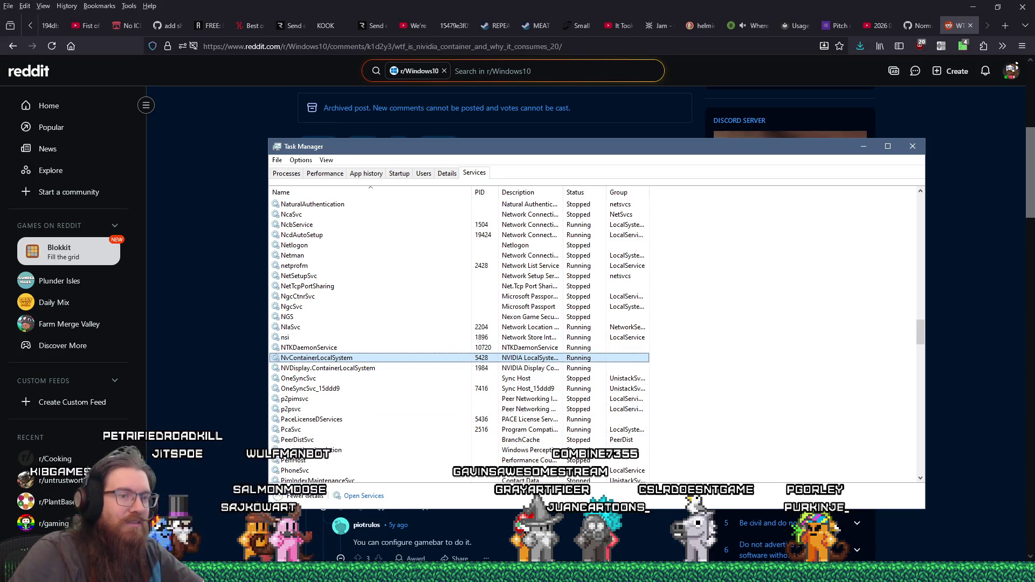
Nudge the Task Manager window into place and bring the Reddit page in front of it.
key("alt+Tab")
key("alt+Tab")
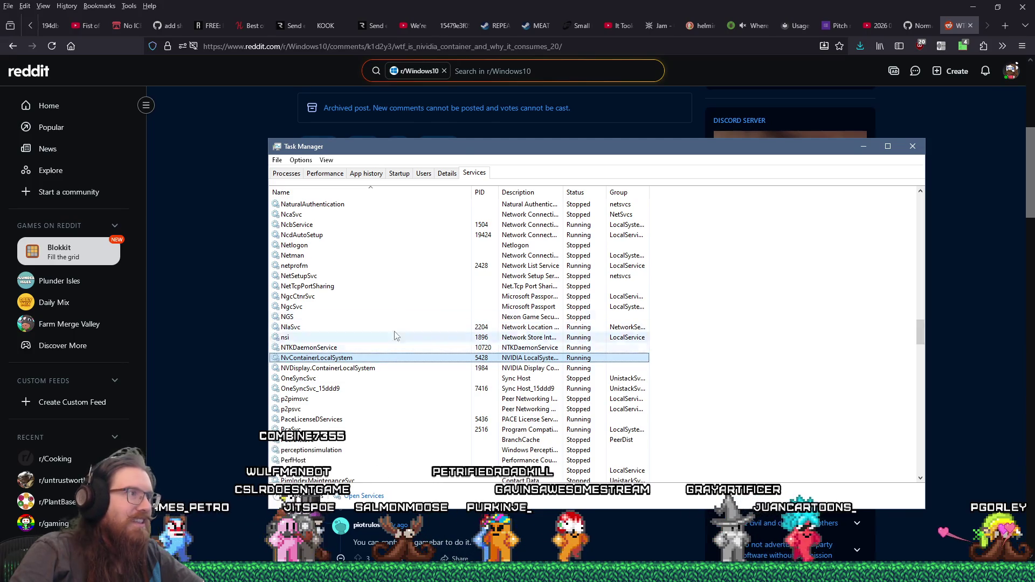
left_click_drag(477, 149, 515, 147)
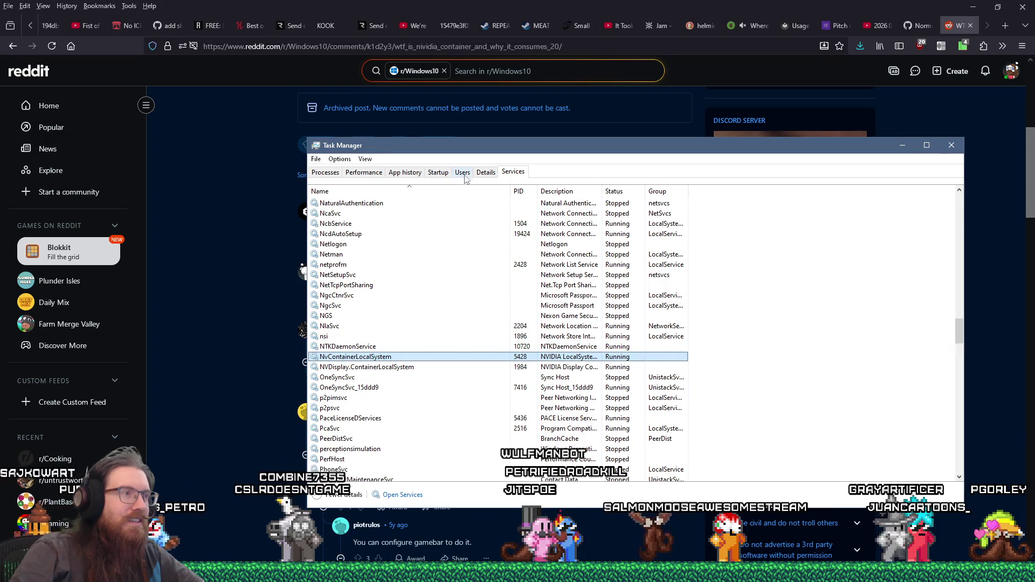
mouse_move(474, 145)
left_mouse_down()
mouse_move(416, 169)
mouse_move(449, 171)
mouse_move(406, 142)
left_mouse_up()
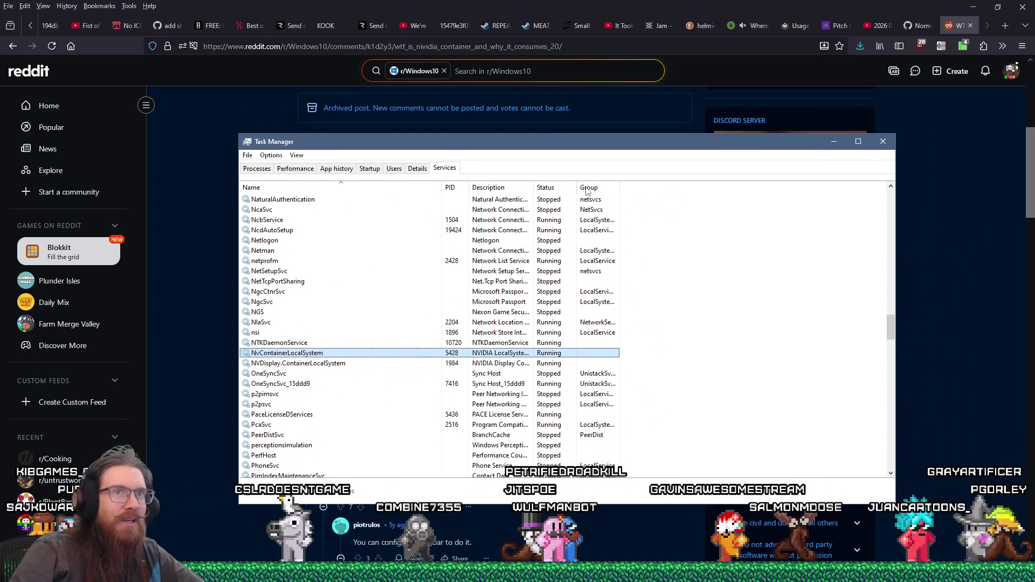
left_click(959, 220)
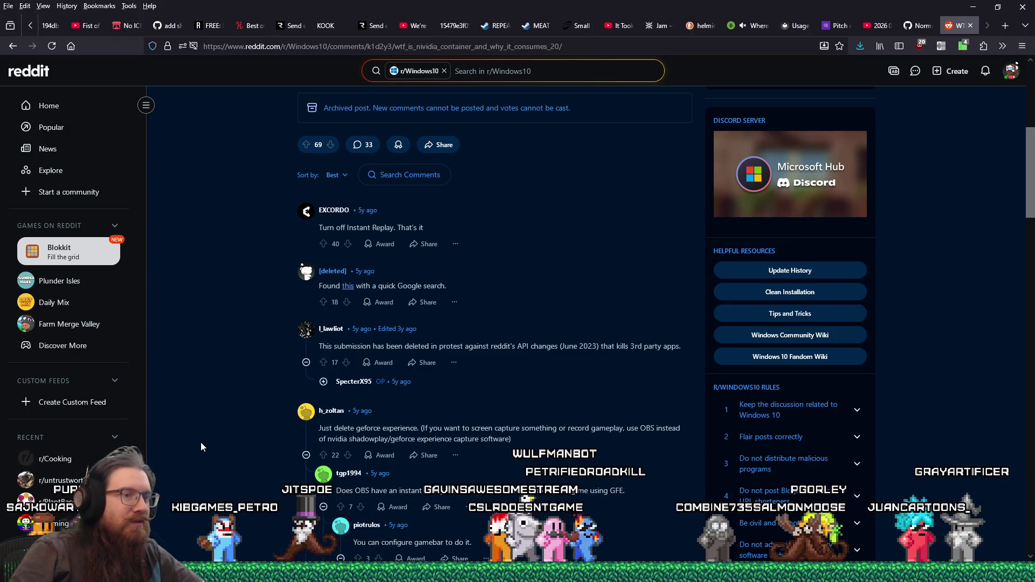
Try a Start search for 'updateuninstall' and dismiss the results.
key("super")
type("updateuninstall")
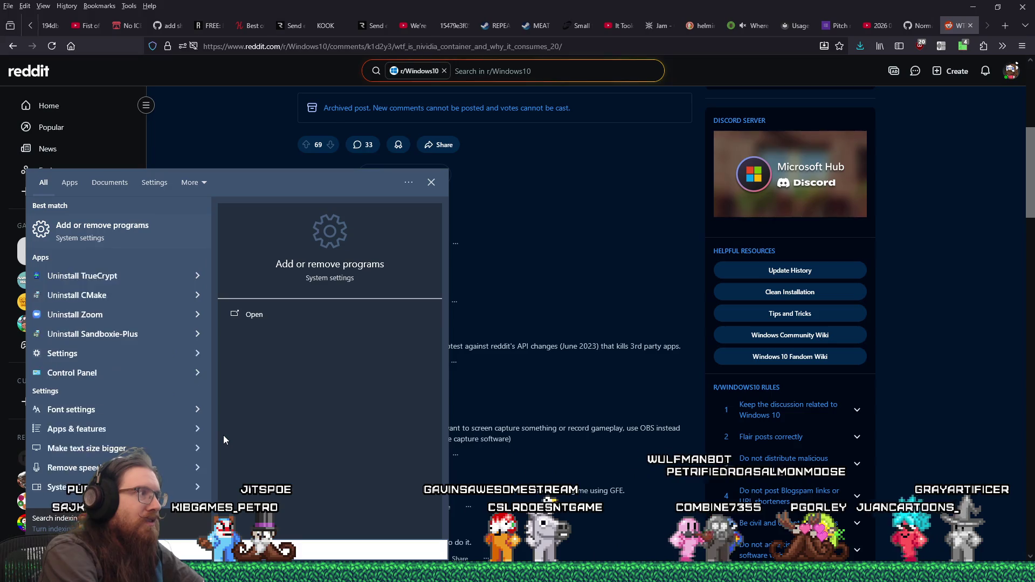
left_click(136, 236)
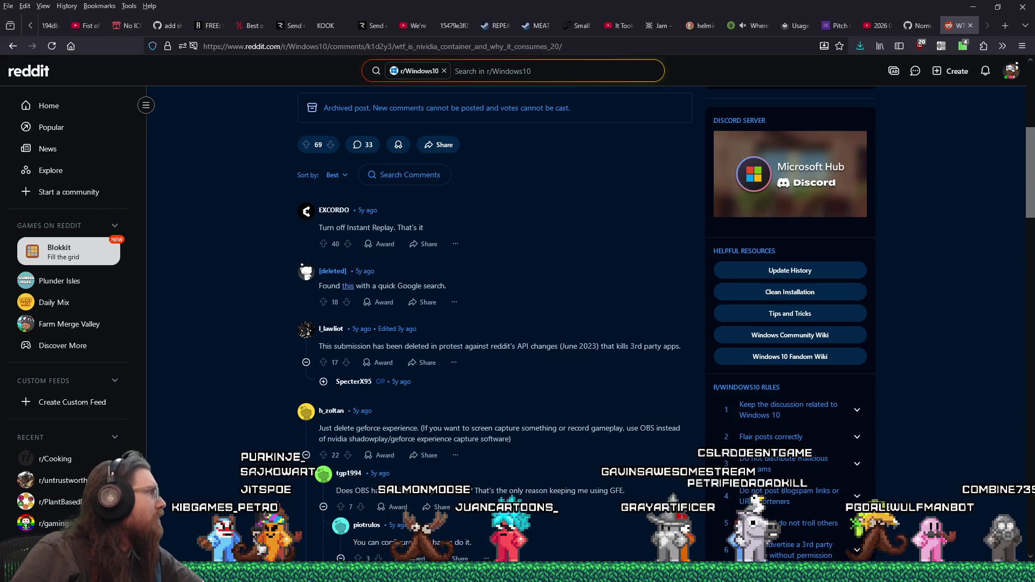
Search Start for 'uninstall' to reach Settings > Apps & features.
key("super")
type("uninstall")
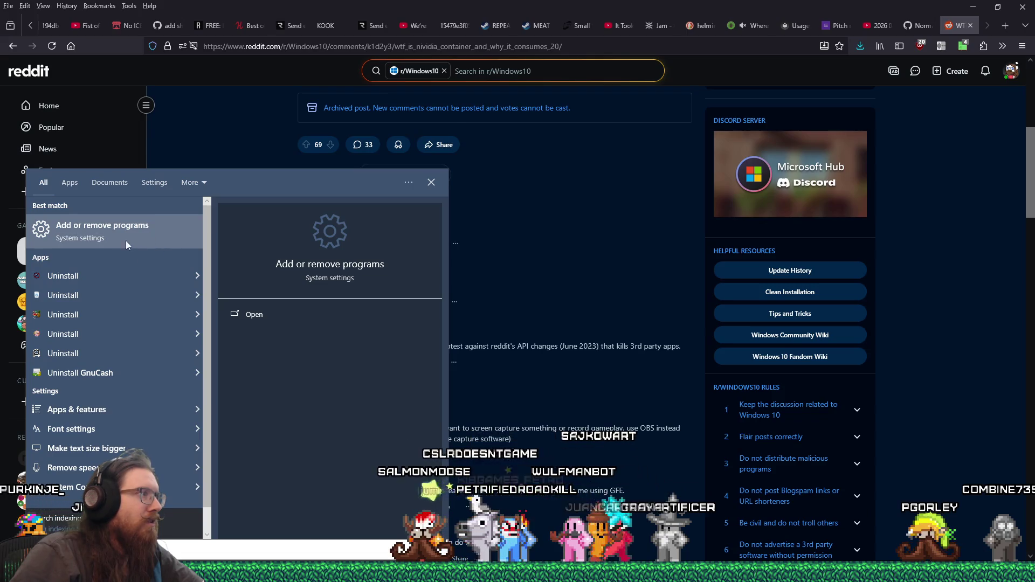
key("ctrl+shift+Escape")
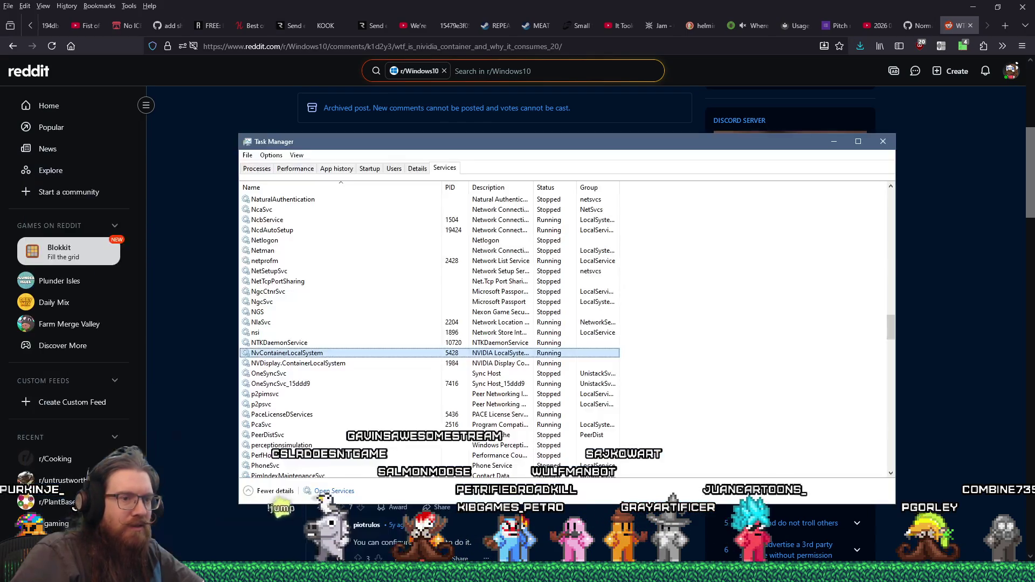
left_click(365, 168)
left_click(337, 169)
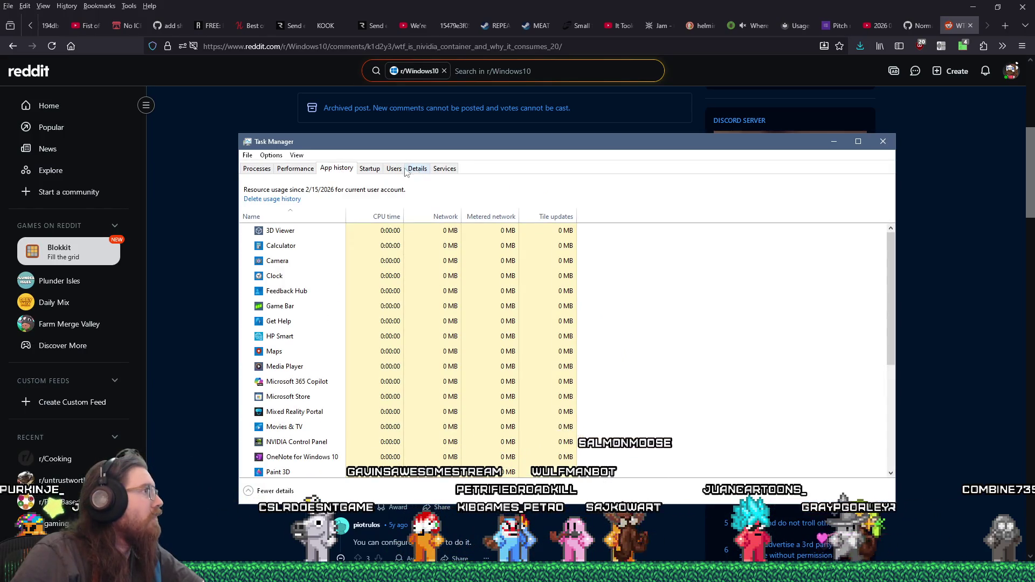
left_click(862, 50)
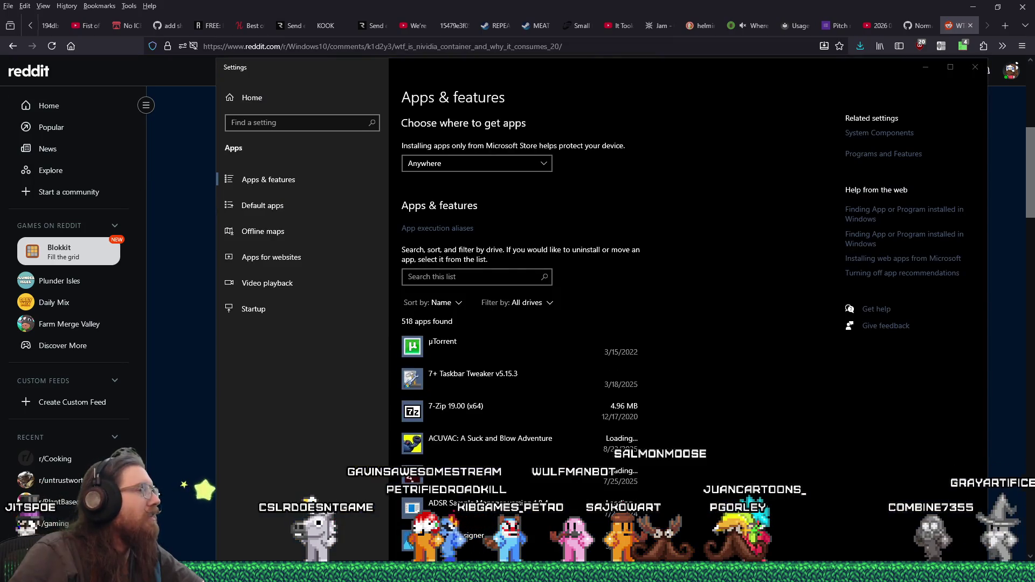
Find NVIDIA App in Apps & features, choose Uninstall, confirm and allow the UAC prompt.
scroll(585, 377, "down", 15)
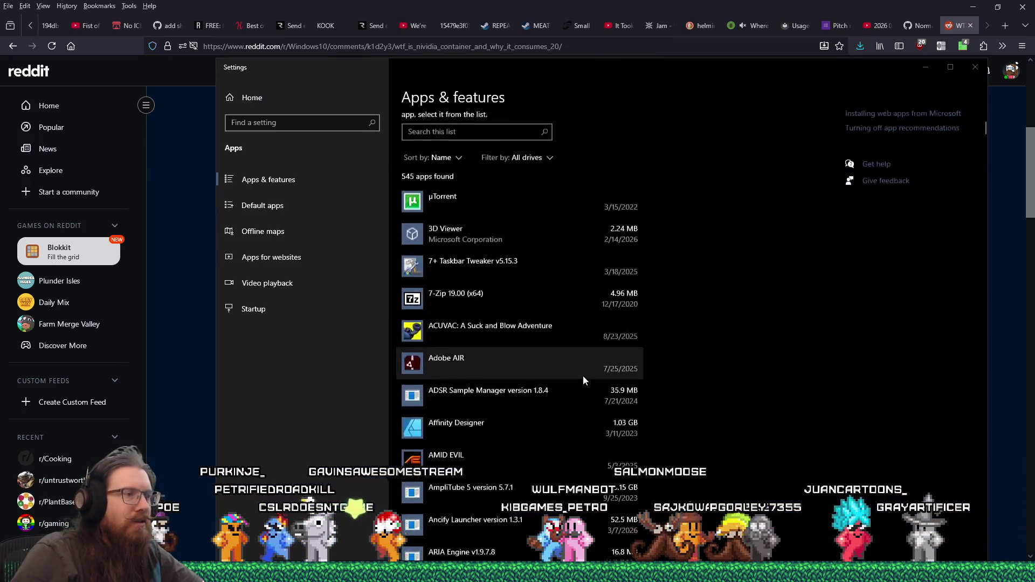
scroll(585, 377, "down", 20)
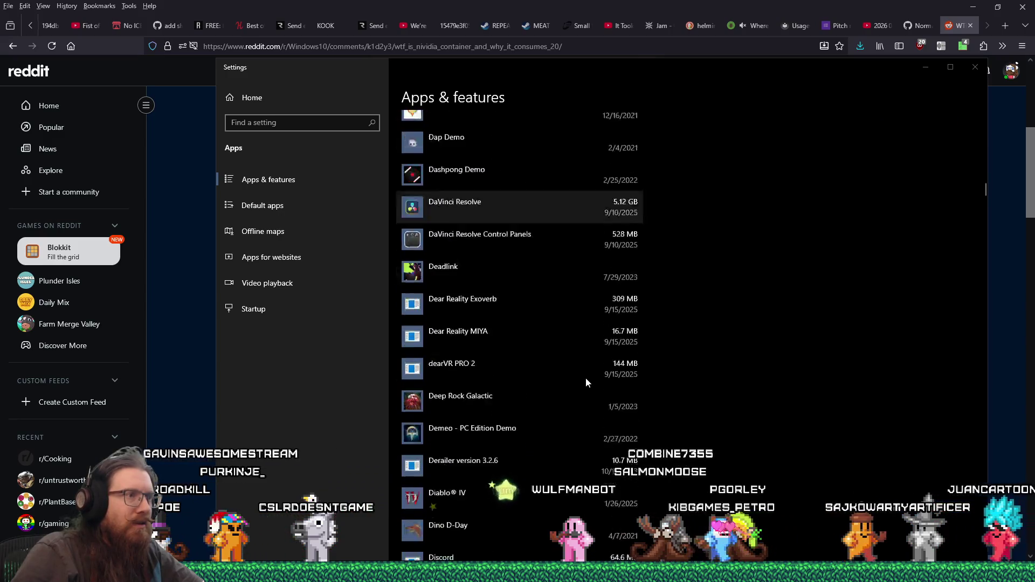
scroll(581, 372, "down", 20)
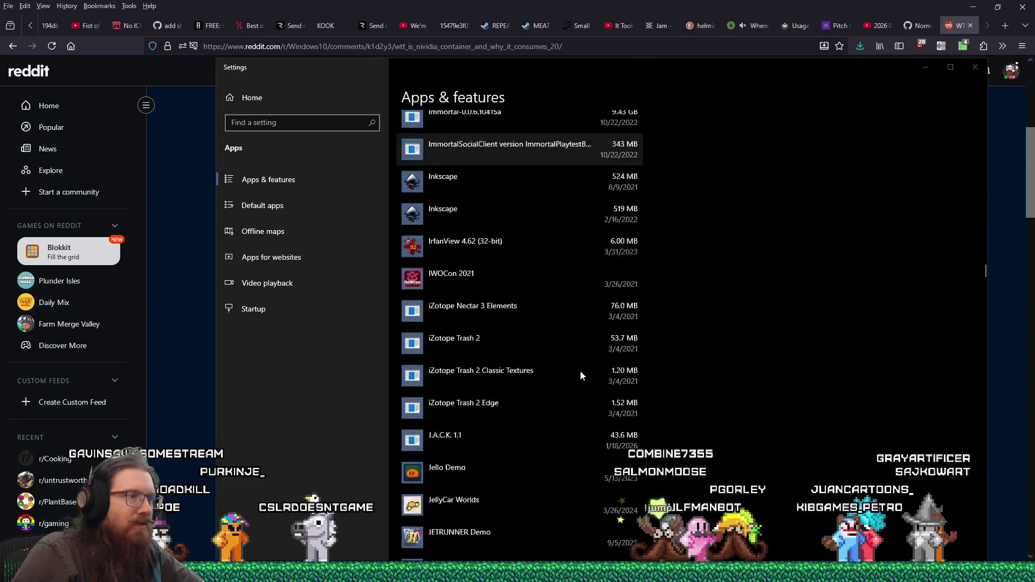
scroll(578, 372, "down", 20)
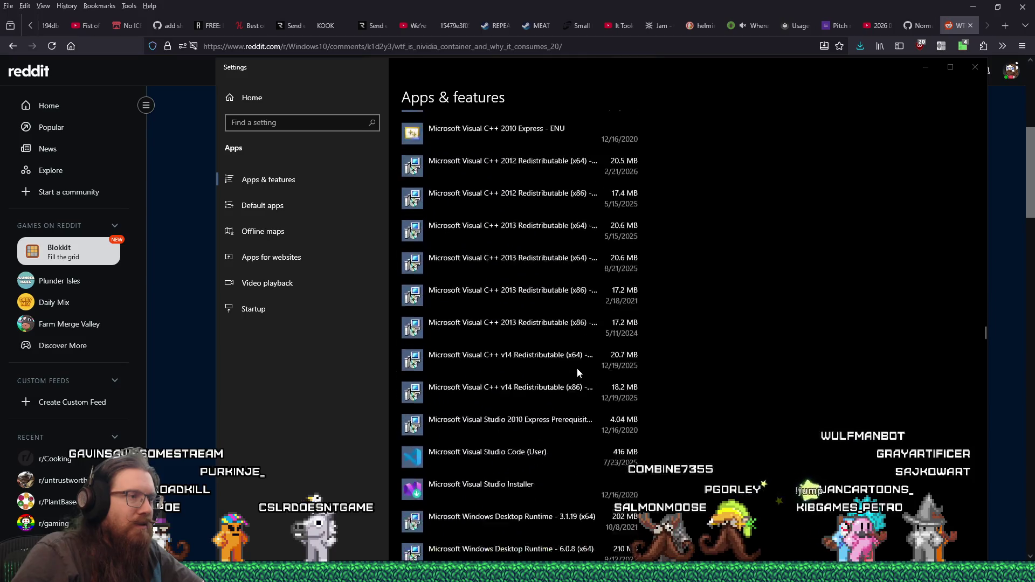
scroll(577, 368, "down", 8)
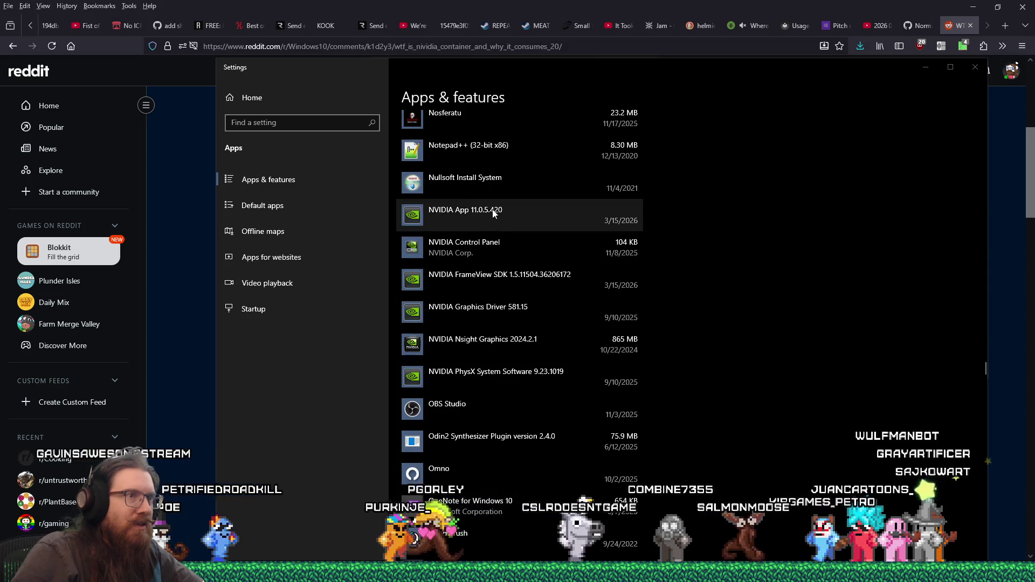
left_click(493, 211)
left_click(614, 260)
left_click(661, 234)
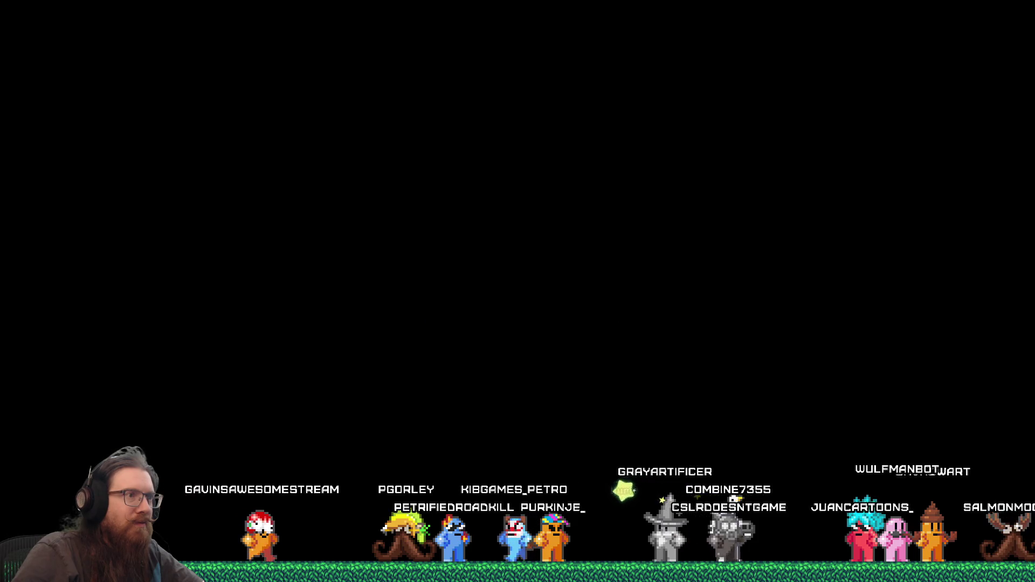
left_click(737, 397)
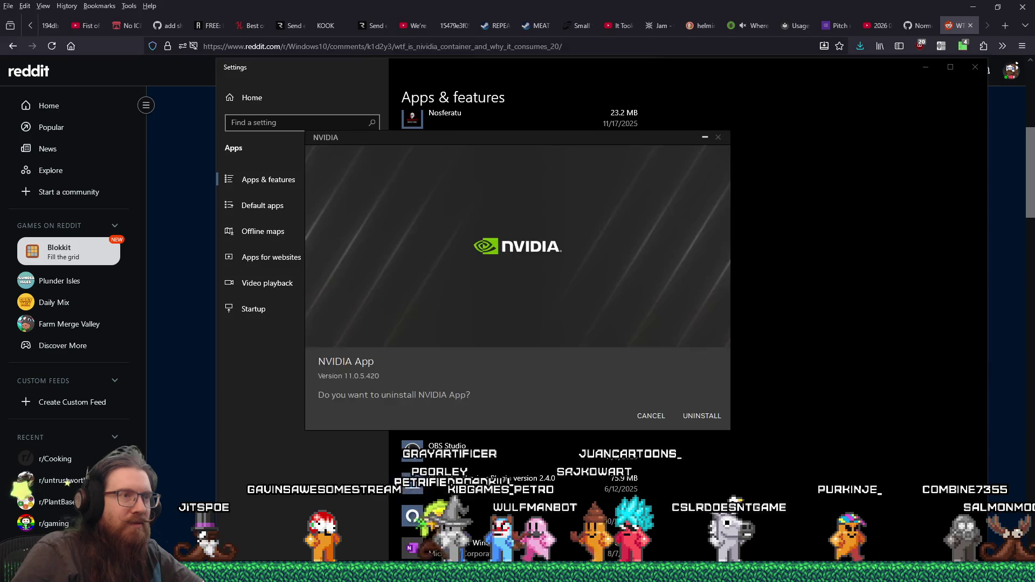
Confirm UNINSTALL in the NVIDIA dialog, close it when finished, then close Settings.
left_click(701, 417)
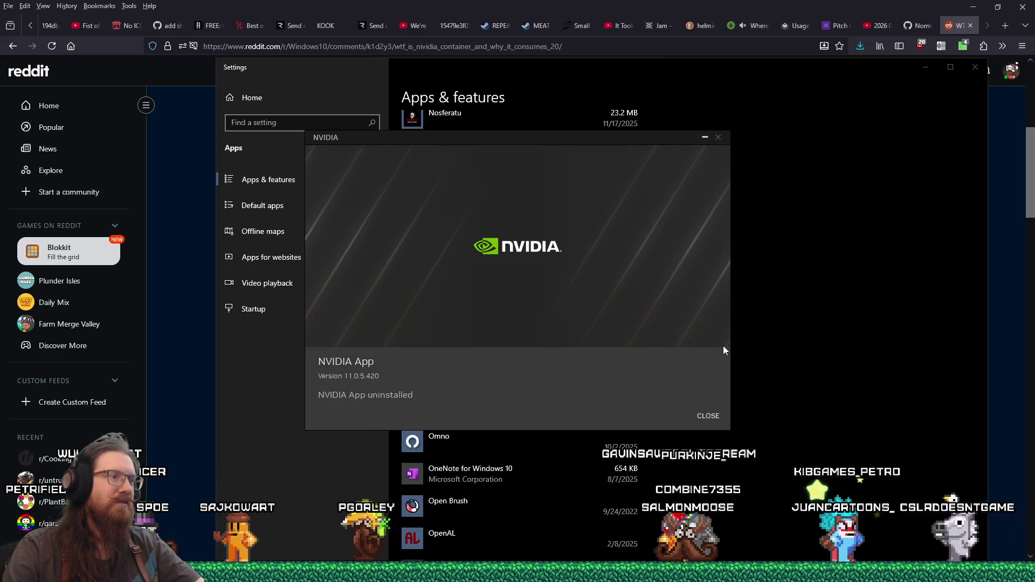
left_click(714, 414)
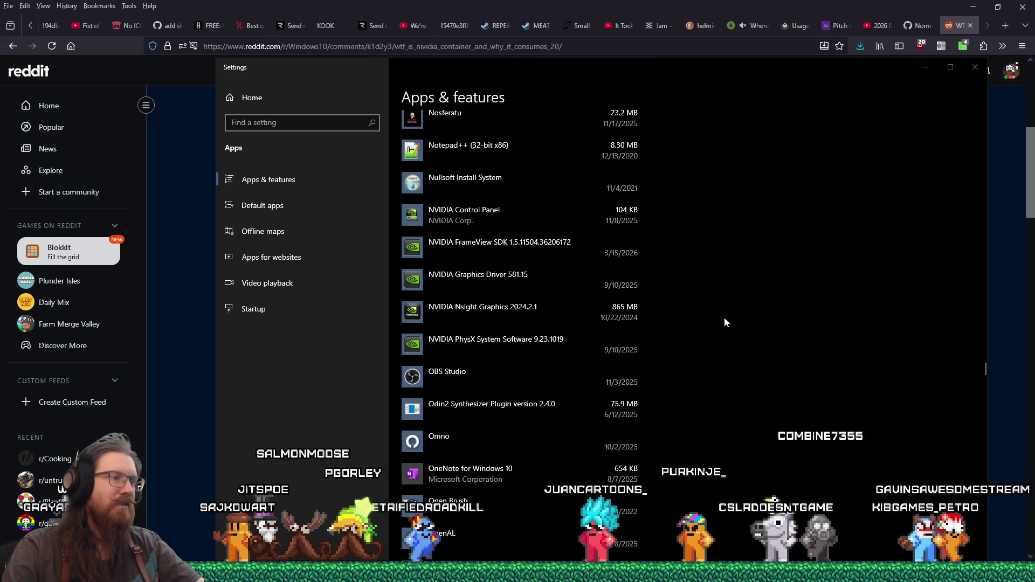
left_click(983, 68)
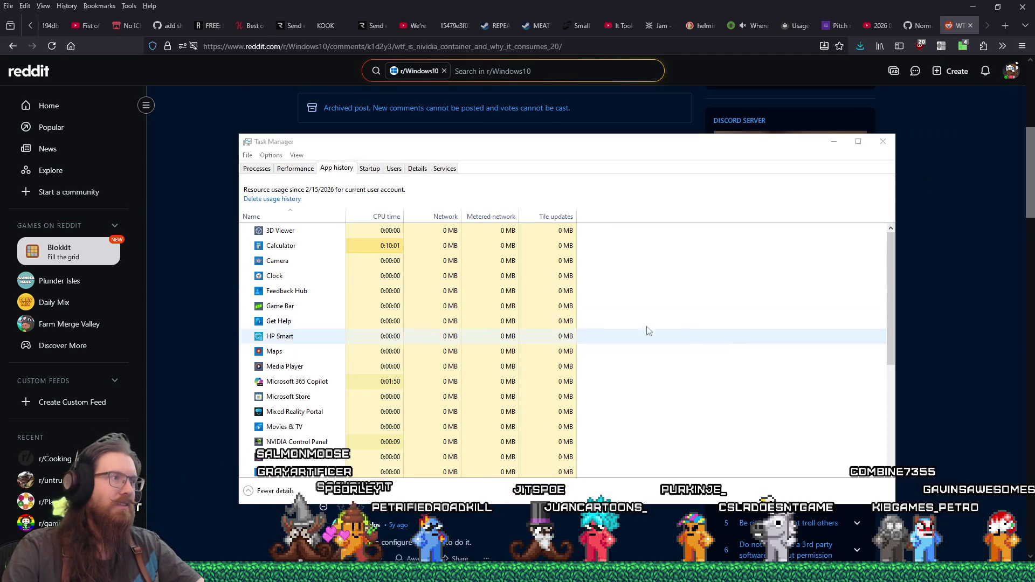
Look through Task Manager's Details, Performance and Processes tabs.
left_click(417, 168)
left_click(297, 169)
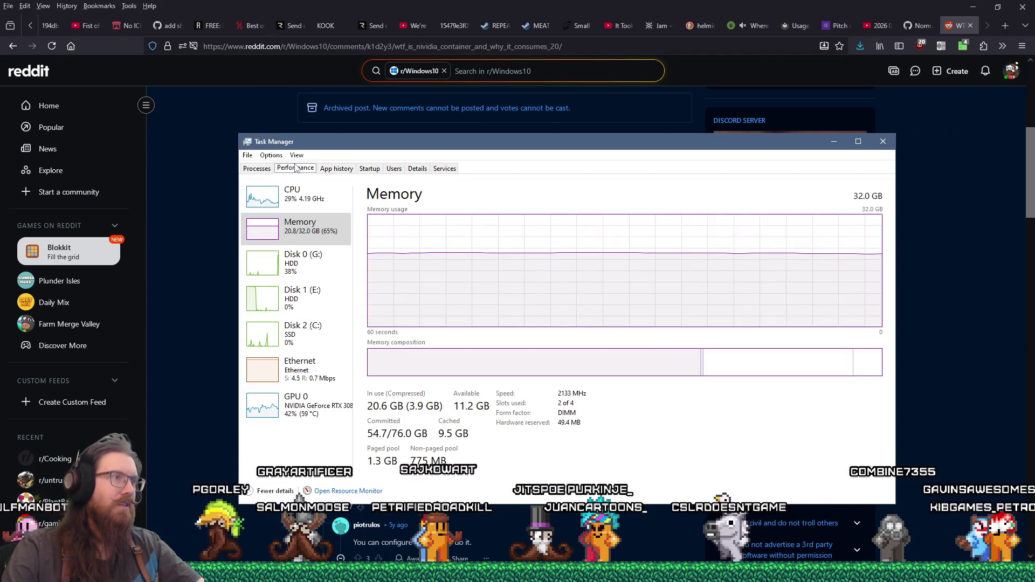
left_click(256, 169)
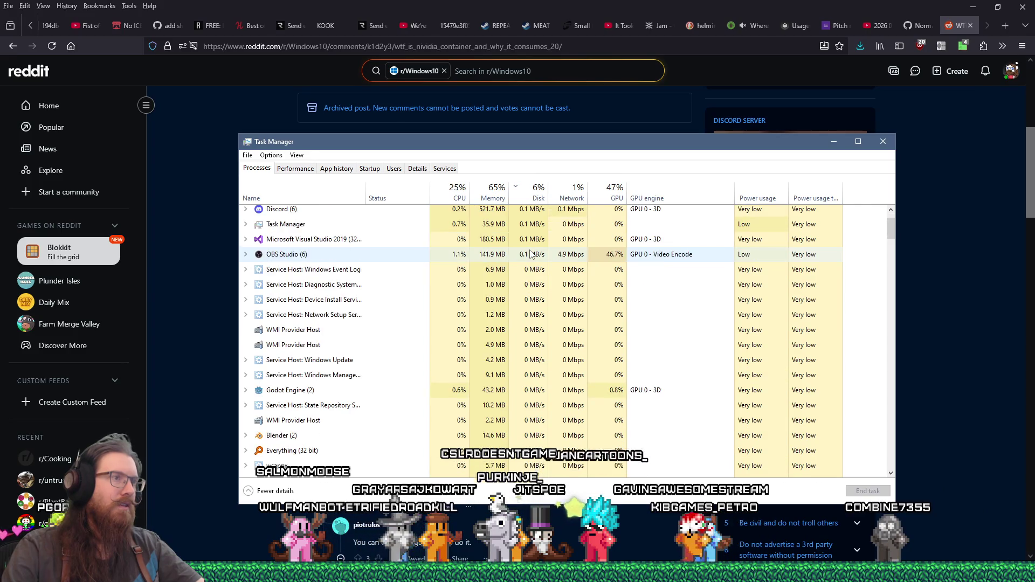
scroll(531, 253, "down", 4)
scroll(531, 253, "up", 4)
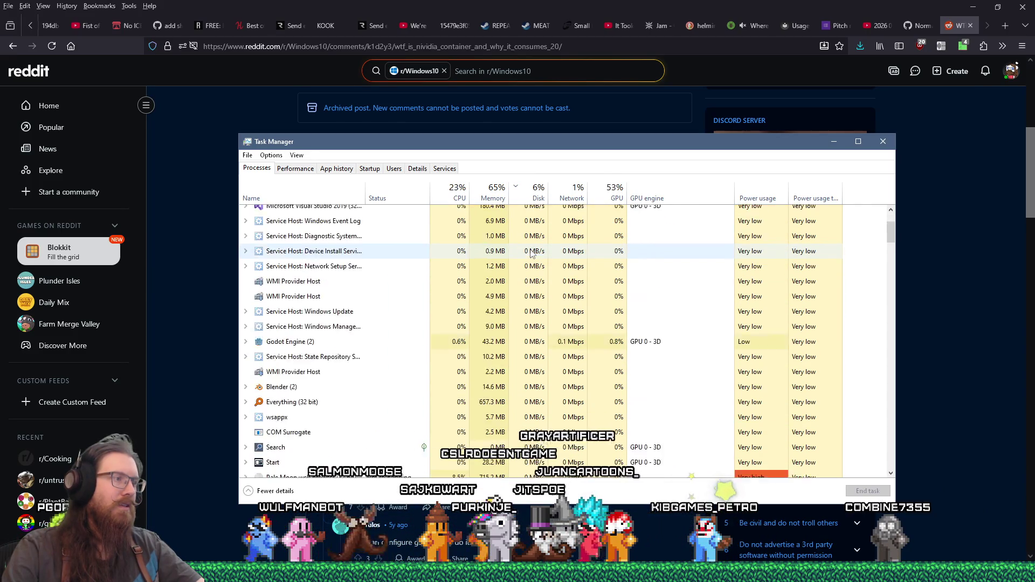
Close Task Manager and the Reddit tab, then minimize Firefox to reveal TrenchBroom.
left_click(883, 141)
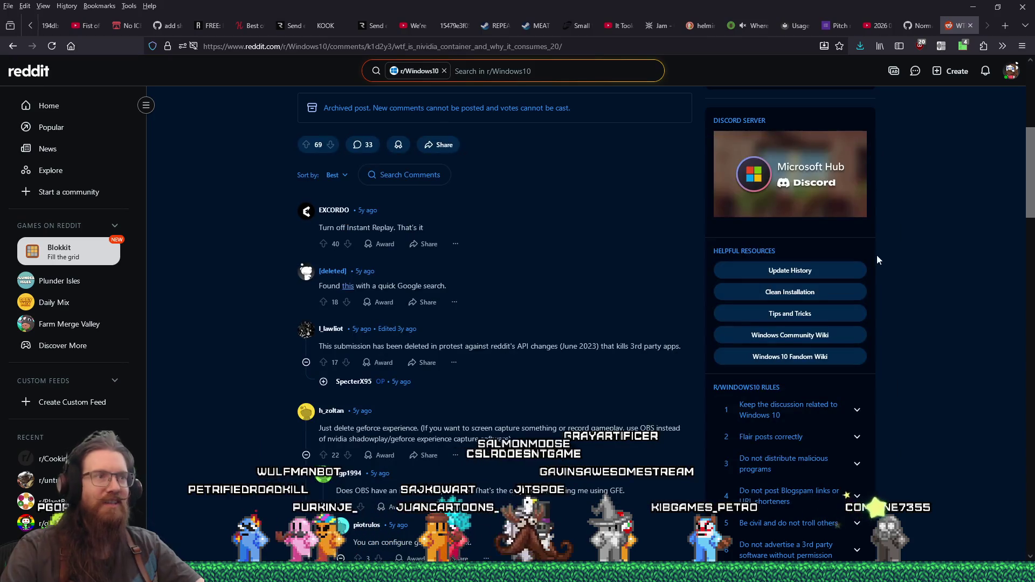
left_click(971, 29)
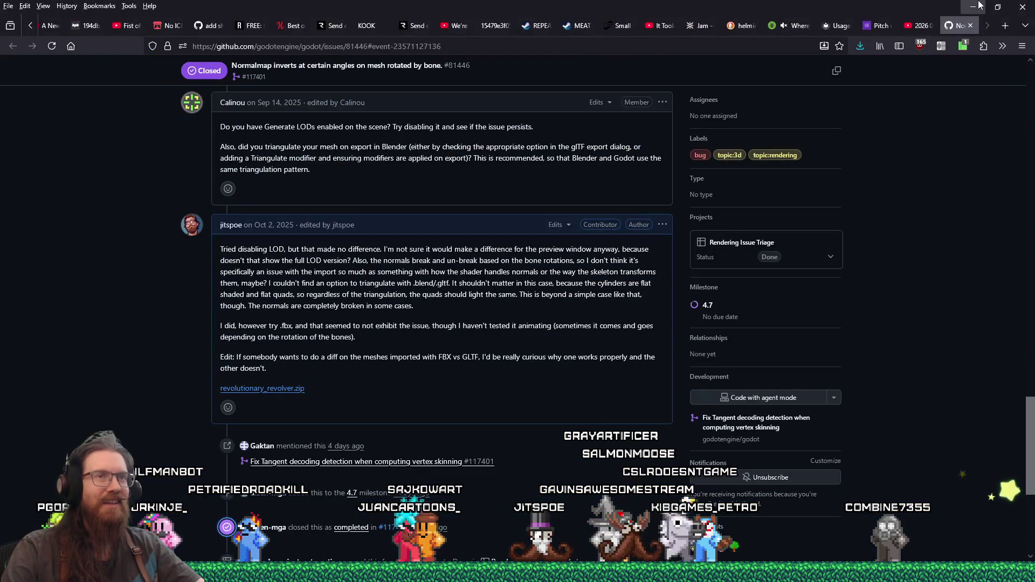
left_click(979, 5)
Apply the stone_7_red1 red brick texture to the ledge face.
mouse_move(422, 195)
left_mouse_down()
mouse_move(354, 186)
mouse_move(404, 206)
mouse_move(299, 216)
mouse_move(289, 192)
mouse_move(203, 154)
mouse_move(344, 177)
mouse_move(348, 163)
left_mouse_up()
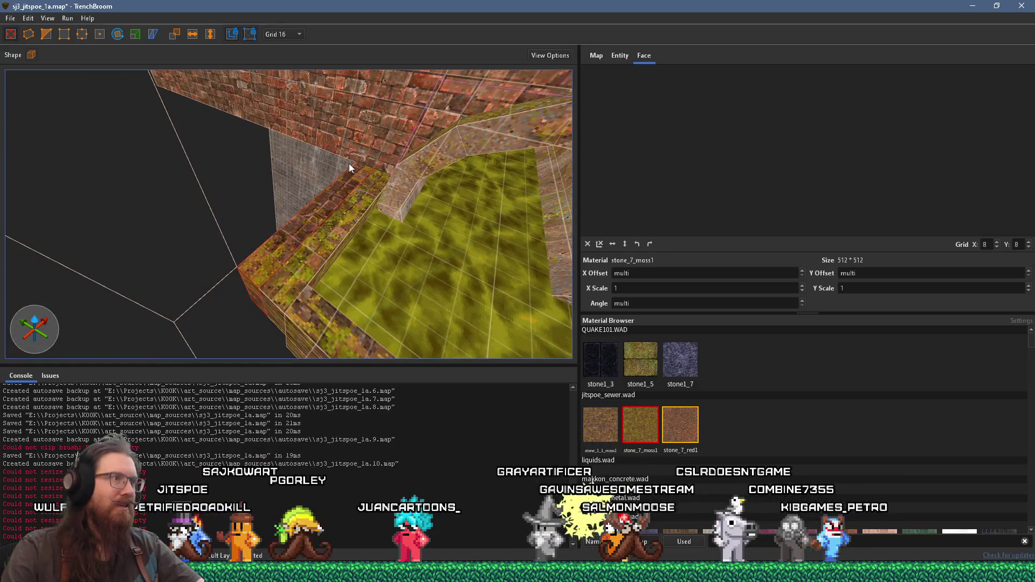
left_click_drag(433, 118, 405, 149)
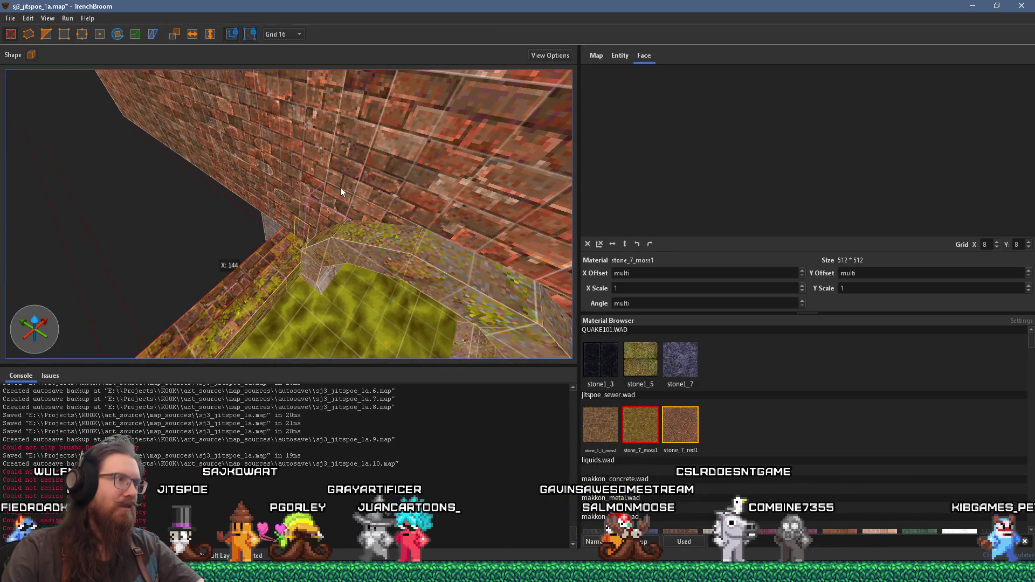
mouse_move(326, 200)
left_mouse_down()
mouse_move(334, 166)
mouse_move(276, 208)
mouse_move(263, 190)
left_mouse_up()
left_click(681, 424)
Stretch the brick brush beside the moss arch from 144 to 240 units.
mouse_move(527, 342)
left_mouse_down()
mouse_move(395, 216)
mouse_move(402, 228)
left_mouse_up()
scroll(402, 228, "up", 10)
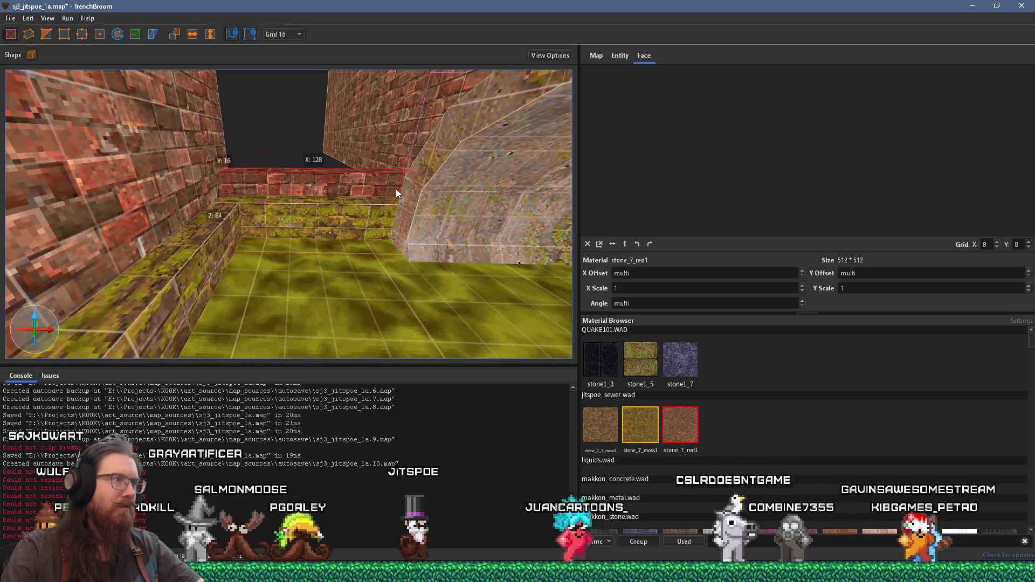
mouse_move(416, 99)
left_mouse_down()
mouse_move(404, 125)
mouse_move(406, 237)
mouse_move(378, 180)
mouse_move(161, 227)
mouse_move(332, 171)
mouse_move(341, 254)
mouse_move(261, 258)
mouse_move(361, 216)
mouse_move(440, 221)
mouse_move(469, 279)
mouse_move(363, 231)
mouse_move(464, 223)
mouse_move(443, 188)
mouse_move(300, 304)
mouse_move(349, 273)
mouse_move(482, 292)
left_mouse_up()
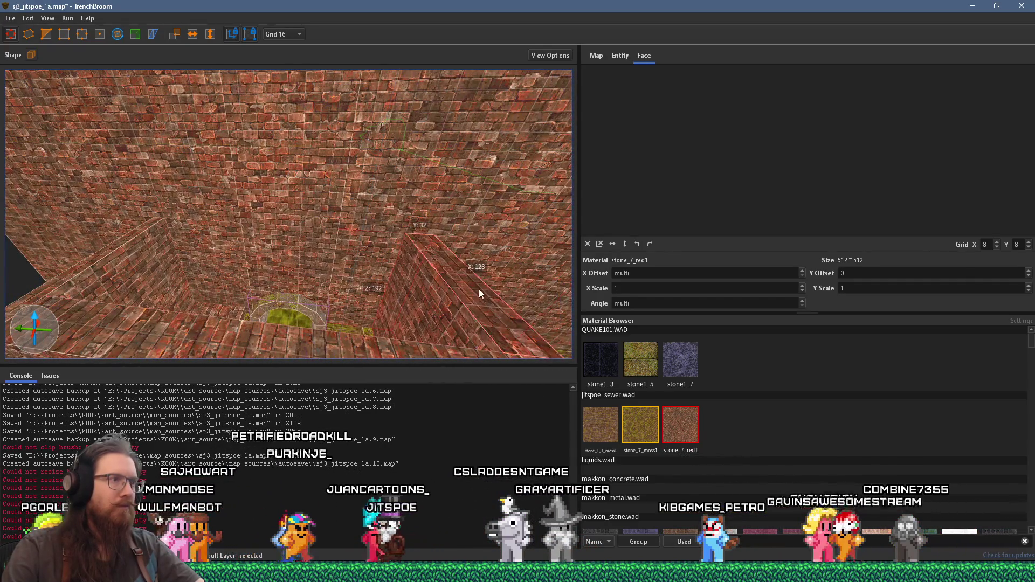
left_click(478, 254)
mouse_move(194, 251)
left_mouse_down()
mouse_move(111, 244)
mouse_move(342, 260)
mouse_move(435, 189)
mouse_move(444, 221)
left_mouse_up()
Orbit and fly the view around the resized brick brush above the moss floor.
key("alt+Tab")
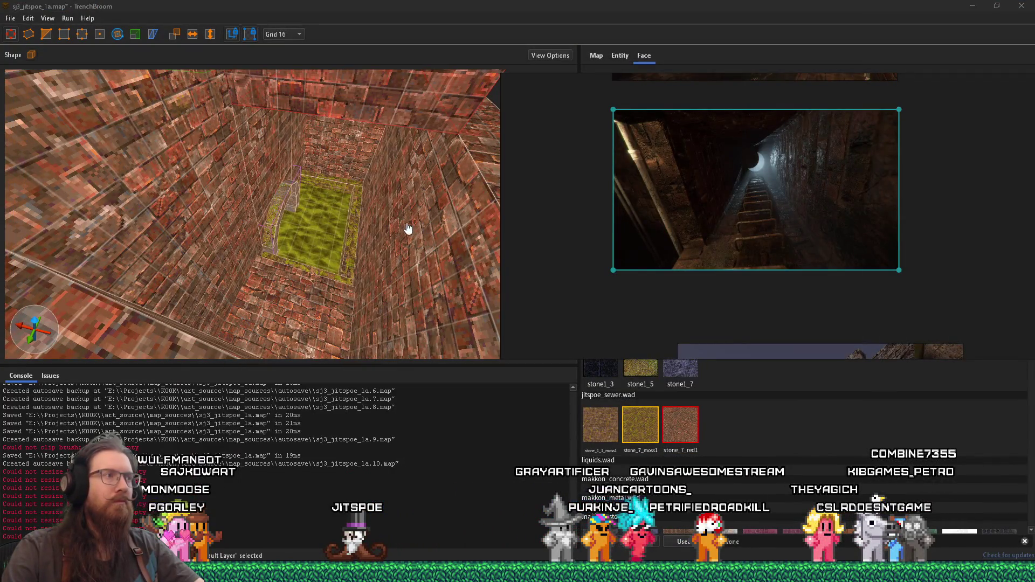
mouse_move(396, 229)
left_mouse_down()
mouse_move(363, 234)
mouse_move(347, 261)
mouse_move(328, 218)
mouse_move(301, 55)
mouse_move(299, 139)
mouse_move(363, 180)
mouse_move(266, 272)
left_mouse_up()
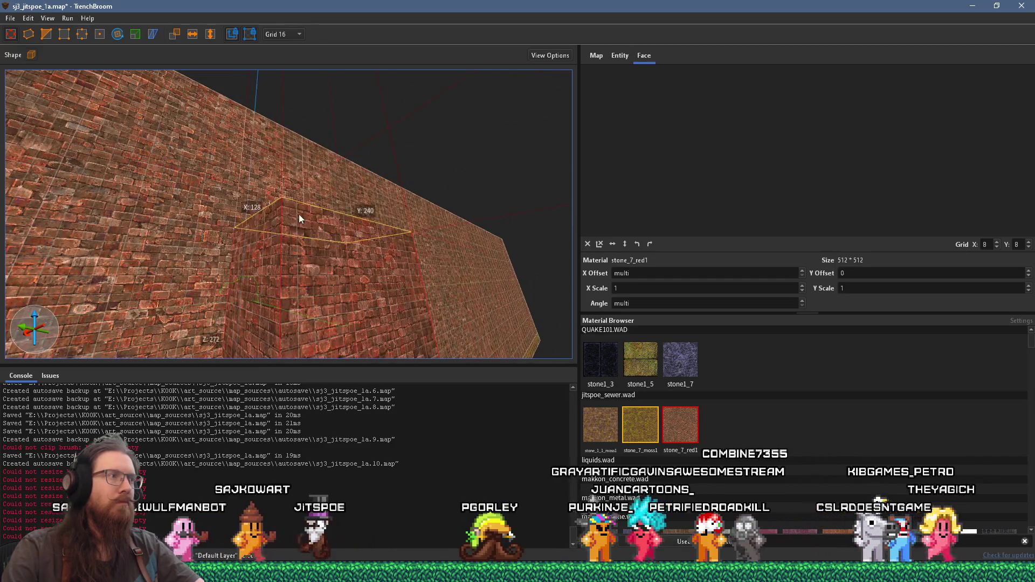
mouse_move(298, 165)
left_mouse_down()
mouse_move(291, 173)
mouse_move(349, 259)
mouse_move(286, 285)
mouse_move(308, 228)
mouse_move(328, 283)
mouse_move(348, 267)
mouse_move(341, 221)
mouse_move(393, 274)
mouse_move(364, 270)
mouse_move(363, 172)
left_mouse_up()
mouse_move(306, 318)
left_mouse_down()
mouse_move(315, 301)
mouse_move(301, 243)
mouse_move(347, 88)
mouse_move(329, 267)
left_mouse_up()
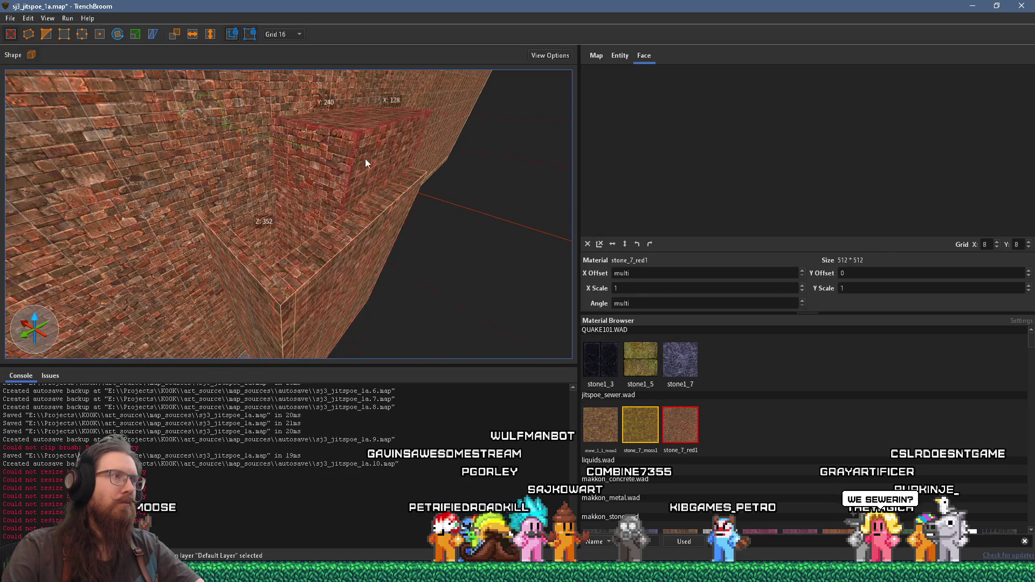
mouse_move(338, 206)
left_mouse_down()
mouse_move(352, 202)
mouse_move(293, 361)
mouse_move(342, 228)
mouse_move(290, 236)
mouse_move(315, 228)
left_mouse_up()
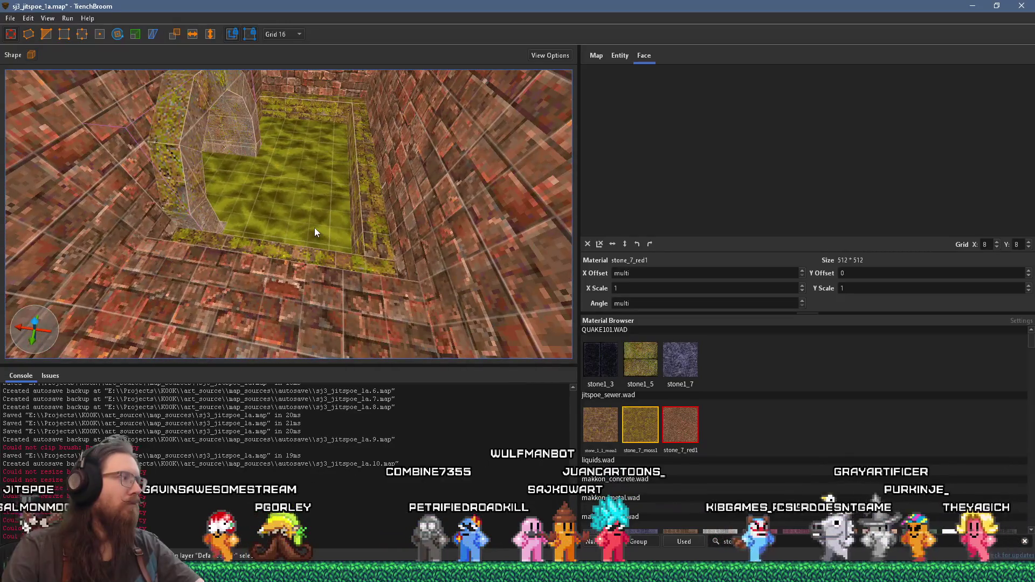